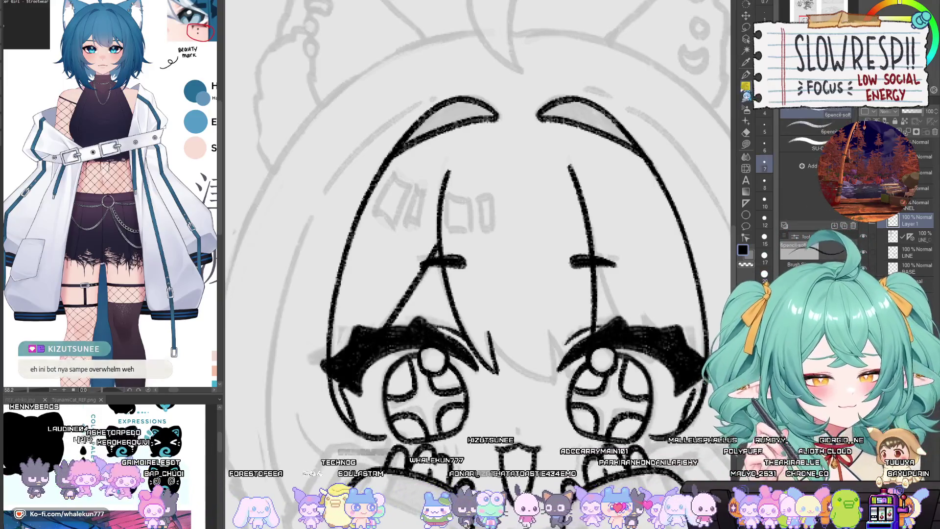
Ink an extra bang strand between the eyes and mirror the view to check proportions.
mouse_move(562, 380)
left_mouse_down()
mouse_move(572, 352)
mouse_move(507, 266)
left_mouse_up()
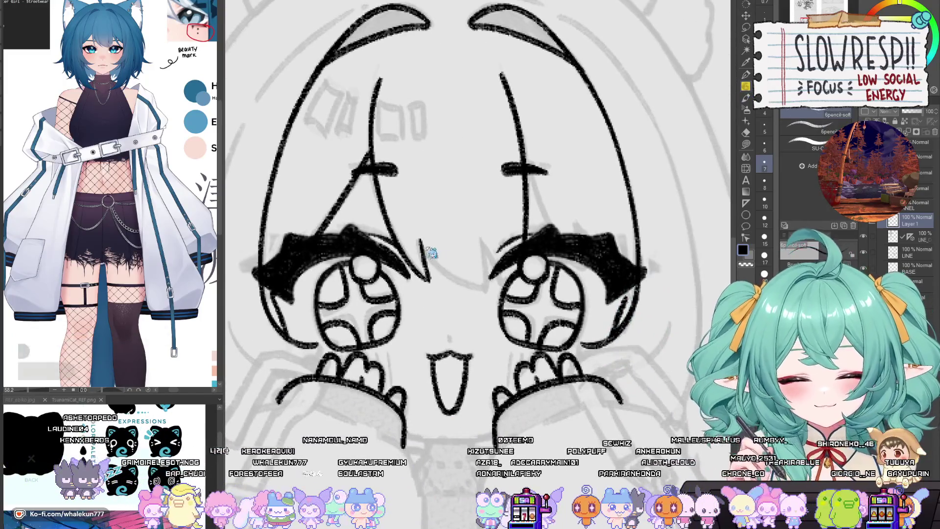
mouse_move(422, 250)
left_mouse_down()
mouse_move(486, 286)
mouse_move(482, 230)
left_mouse_up()
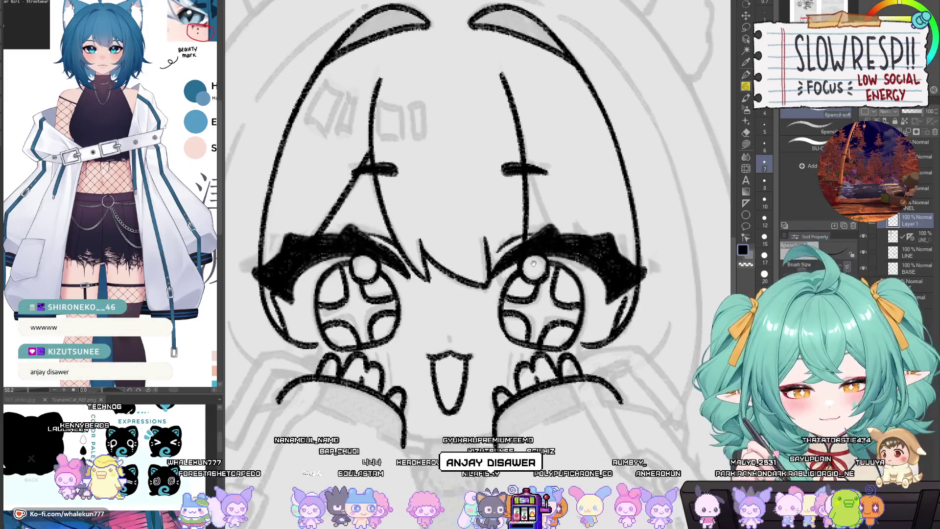
left_click_drag(534, 264, 541, 334)
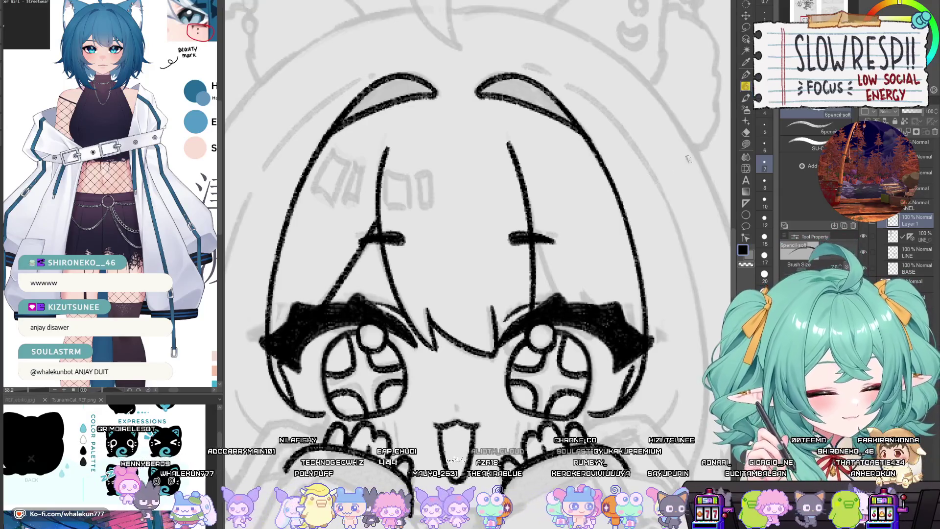
key("h")
key("h")
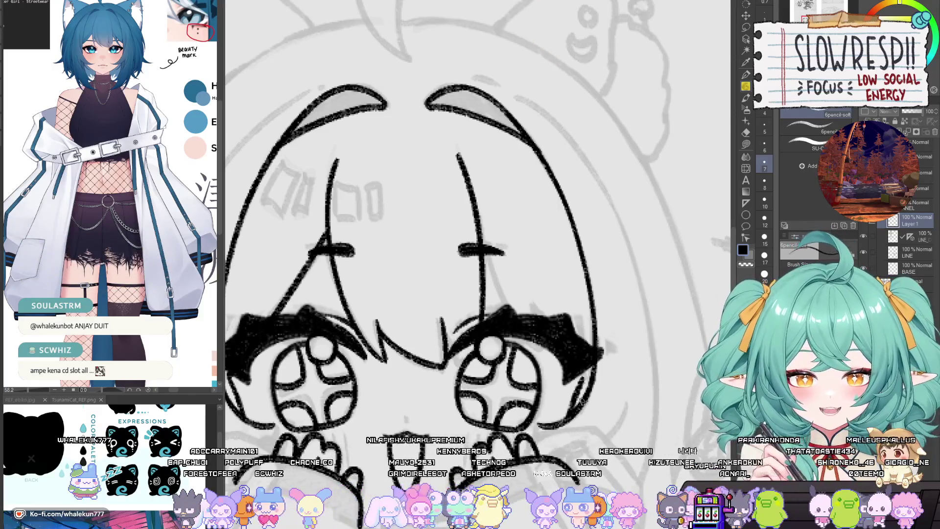
Hide the LINE_C layer so the eyes, mouth and hands linework disappear.
mouse_move(582, 401)
left_mouse_down()
mouse_move(583, 343)
mouse_move(593, 379)
left_mouse_up()
left_click_drag(538, 269, 528, 259)
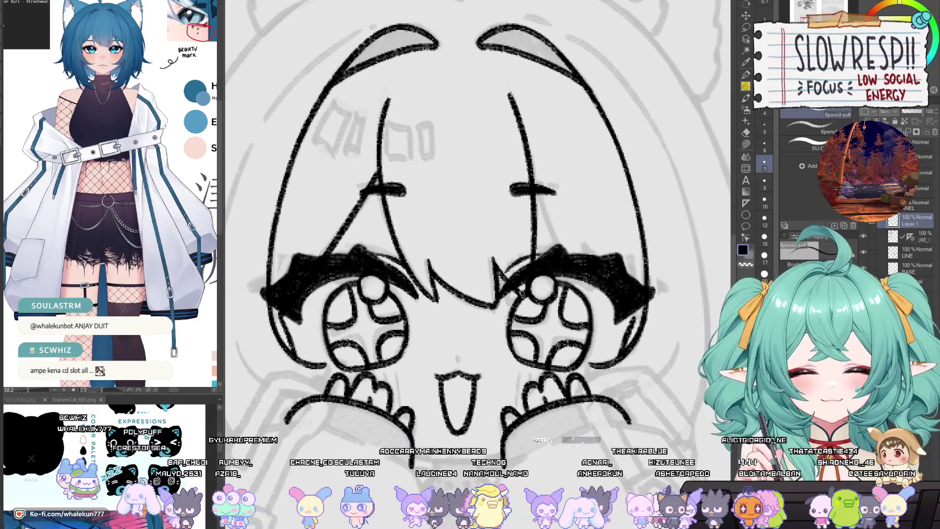
left_click(863, 236)
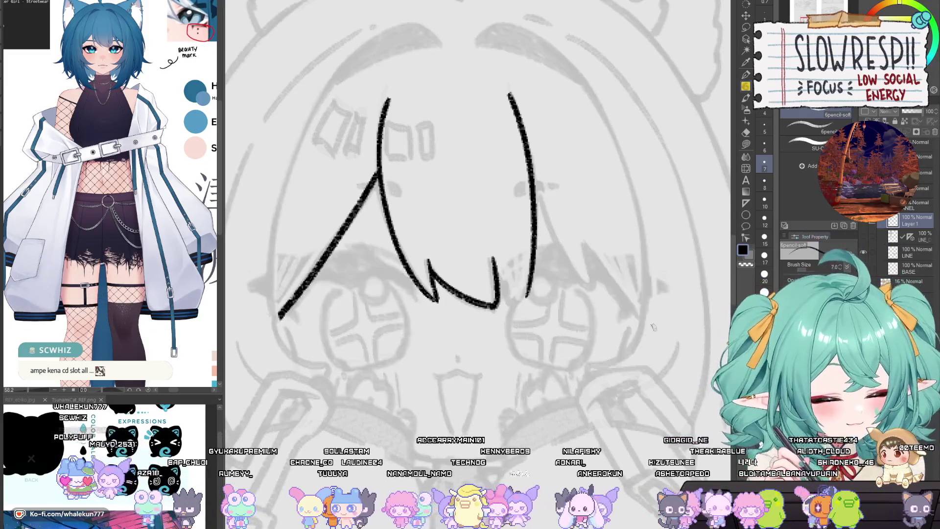
Undo the right bangs stroke and redraw it ending lower, then zoom out to the whole head.
mouse_move(513, 288)
left_mouse_down()
mouse_move(508, 295)
mouse_move(494, 289)
mouse_move(517, 301)
mouse_move(530, 293)
mouse_move(519, 320)
left_mouse_up()
key("ctrl+z")
key("ctrl+z")
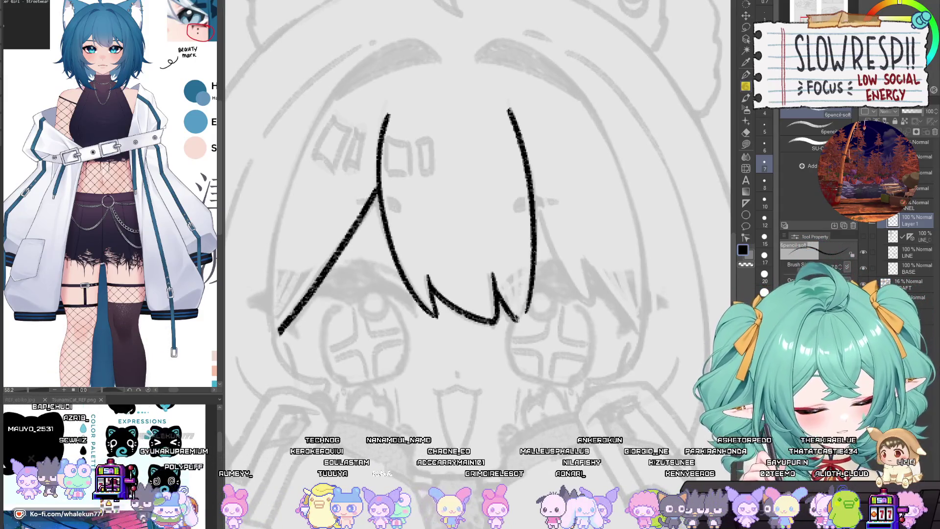
key("ctrl+z")
left_click_drag(494, 287, 524, 319)
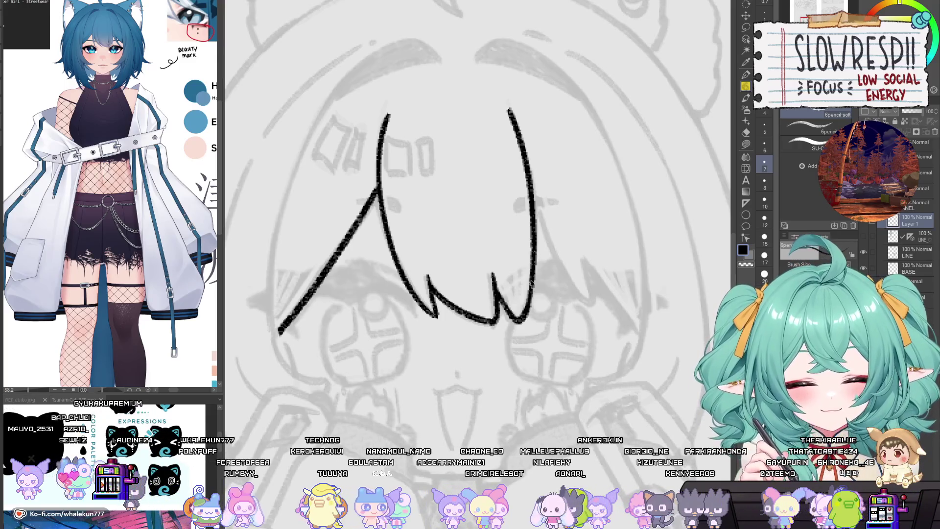
left_click_drag(460, 300, 480, 293)
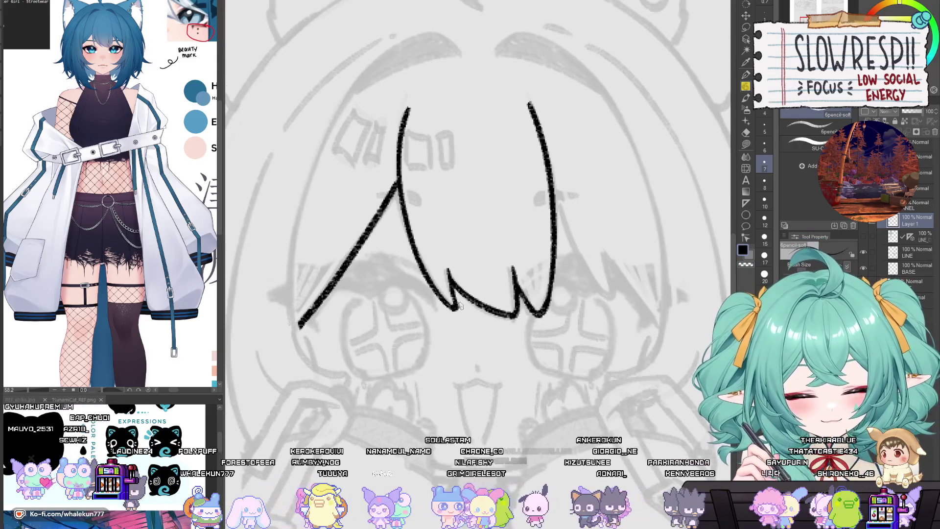
scroll(477, 277, "up", 3)
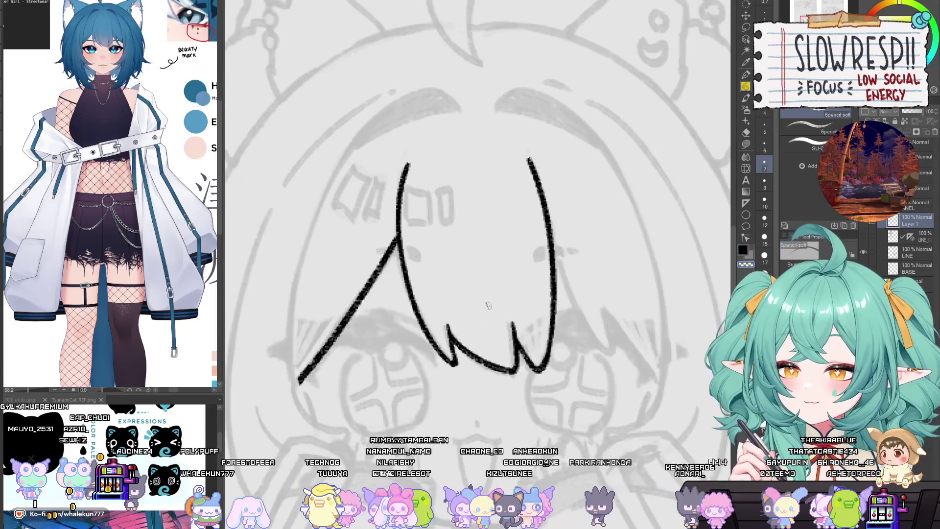
left_click_drag(576, 365, 567, 374)
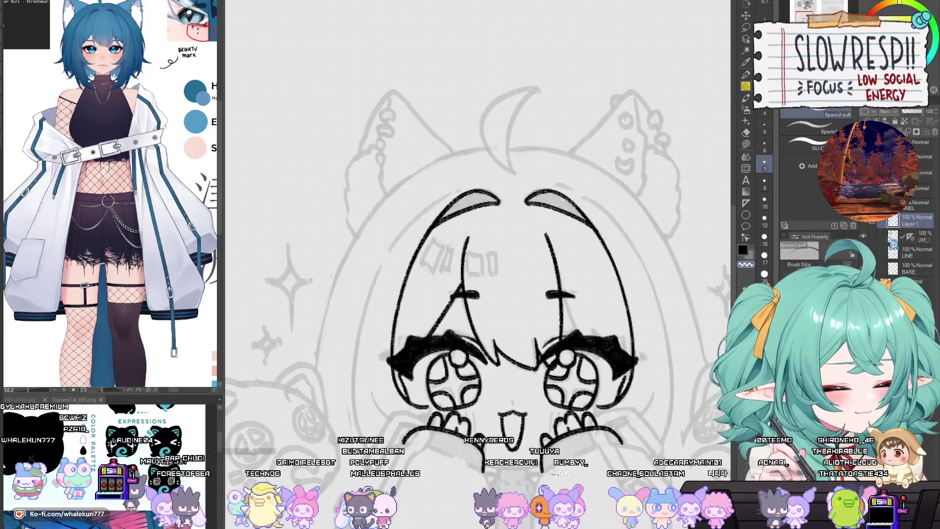
Erase a diagonal cut through the left eye's lash shading and trim its outer edge.
scroll(519, 292, "up", 5)
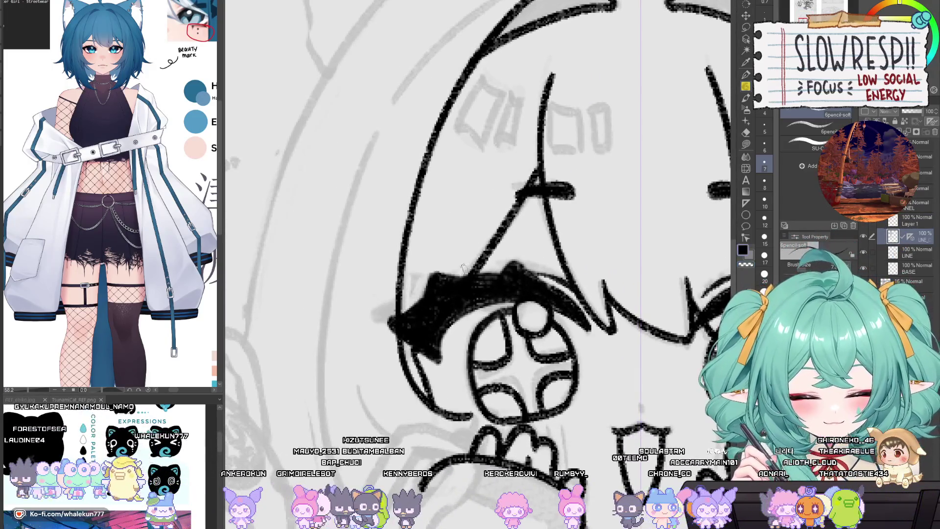
key("e")
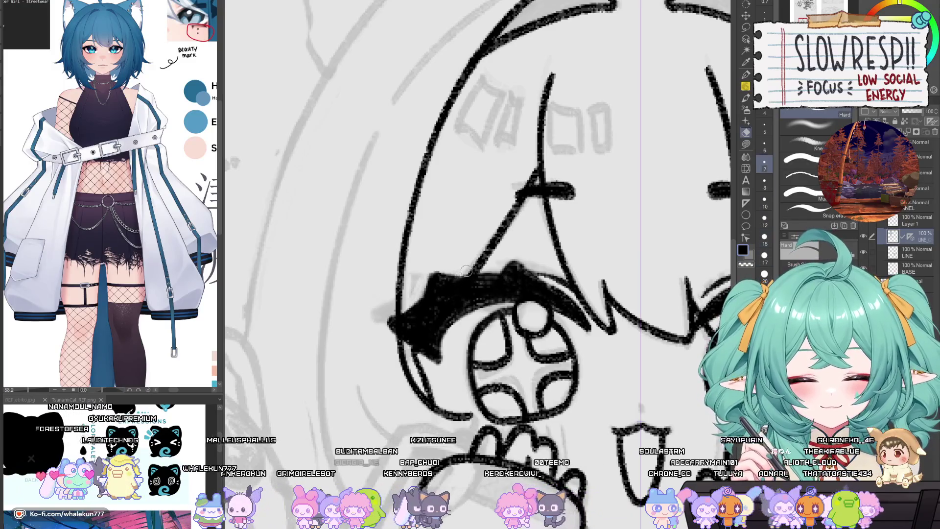
left_click_drag(472, 268, 409, 345)
key("ctrl+z")
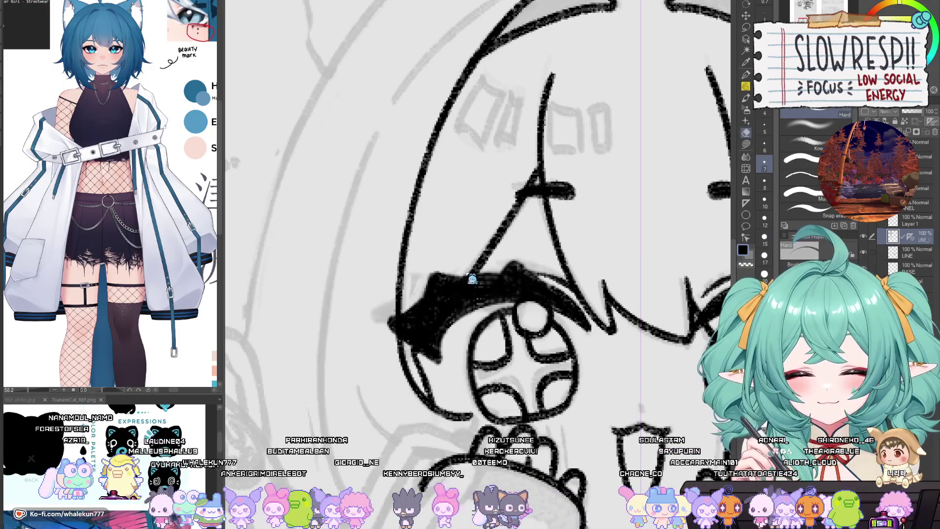
left_click_drag(465, 272, 413, 346)
left_click_drag(397, 304, 398, 358)
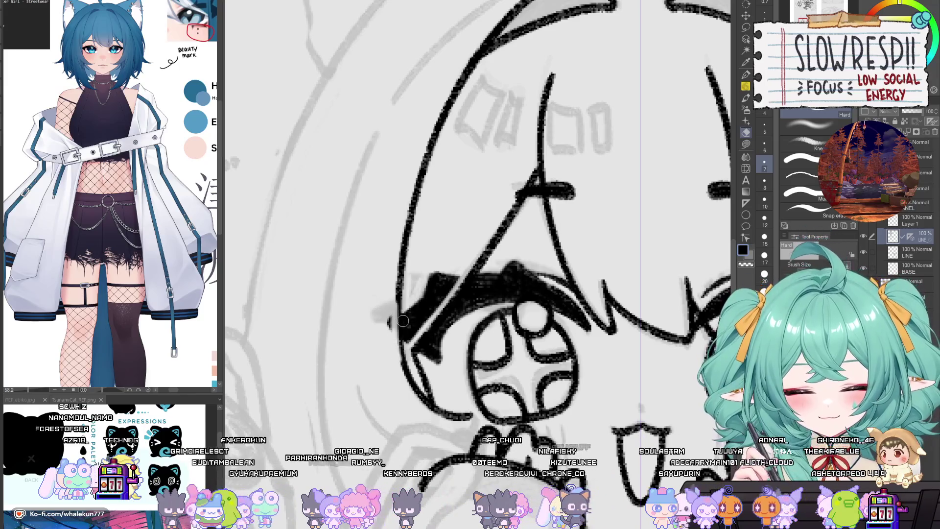
key("ctrl+z")
mouse_move(391, 304)
left_mouse_down()
mouse_move(396, 355)
mouse_move(394, 313)
mouse_move(408, 362)
left_mouse_up()
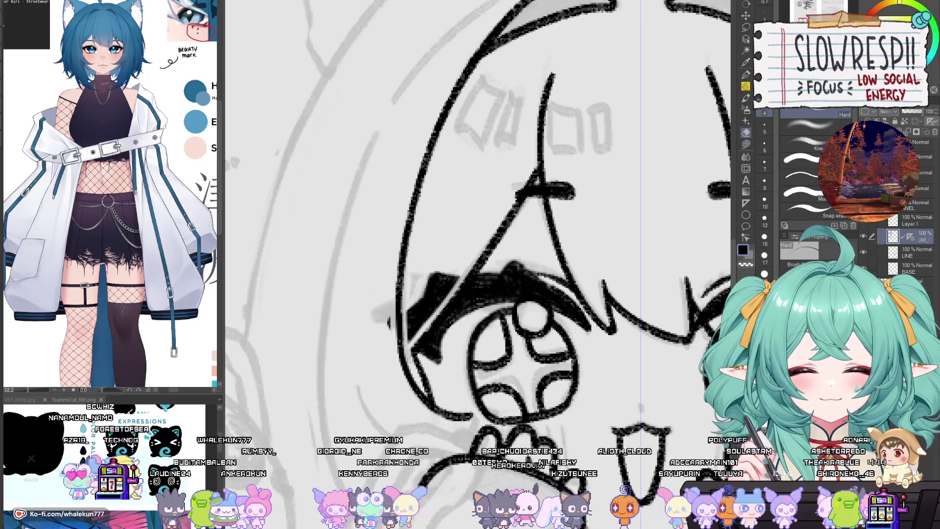
Erase stray lines near the other eye's inner corner with a larger eraser, then select Layer 1.
mouse_move(610, 409)
left_mouse_down()
mouse_move(453, 419)
mouse_move(359, 439)
left_mouse_up()
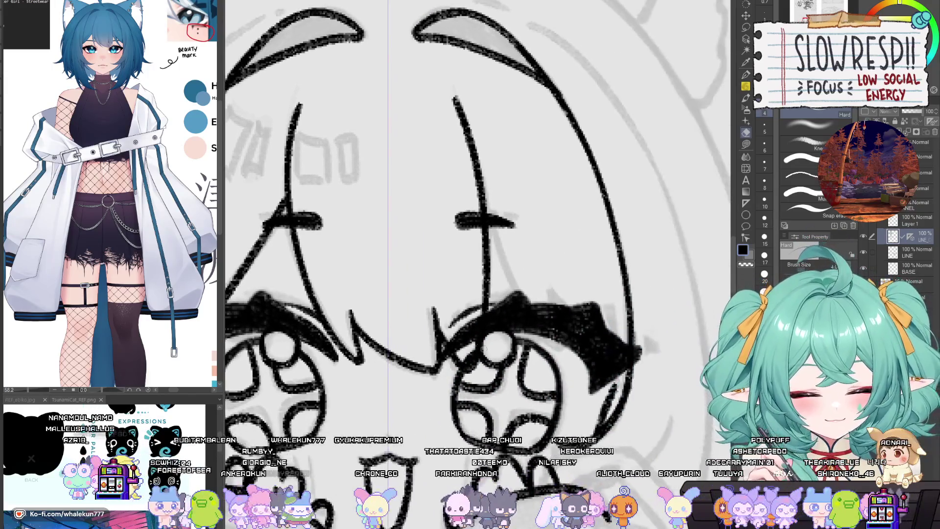
mouse_move(445, 337)
left_mouse_down()
mouse_move(459, 359)
mouse_move(472, 353)
left_mouse_up()
left_click_drag(482, 307, 474, 311)
key("bracketright")
key("bracketright")
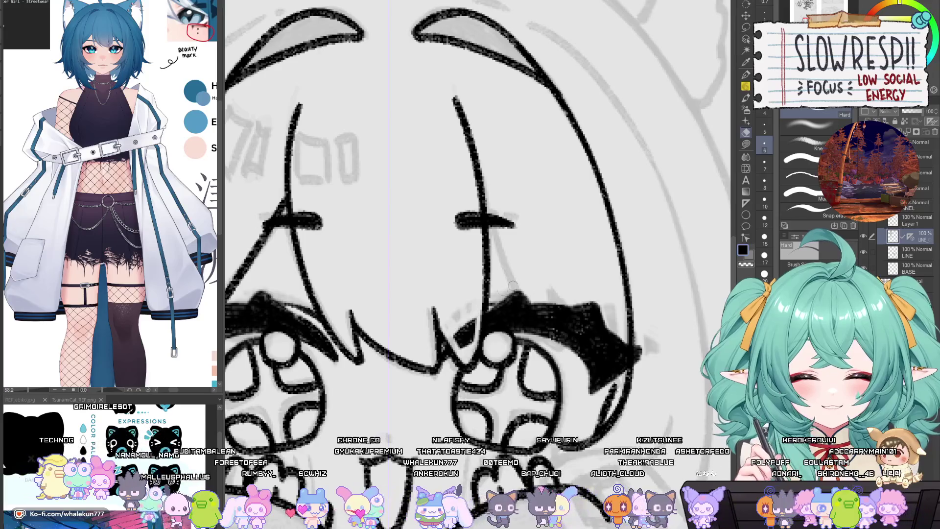
scroll(512, 285, "down", 3)
scroll(582, 309, "up", 1)
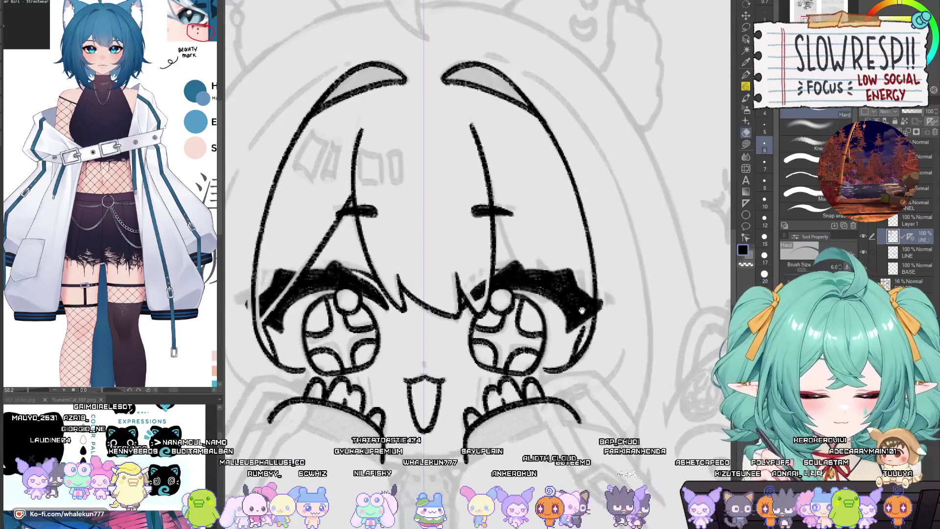
scroll(582, 310, "up", 2)
left_click(909, 221)
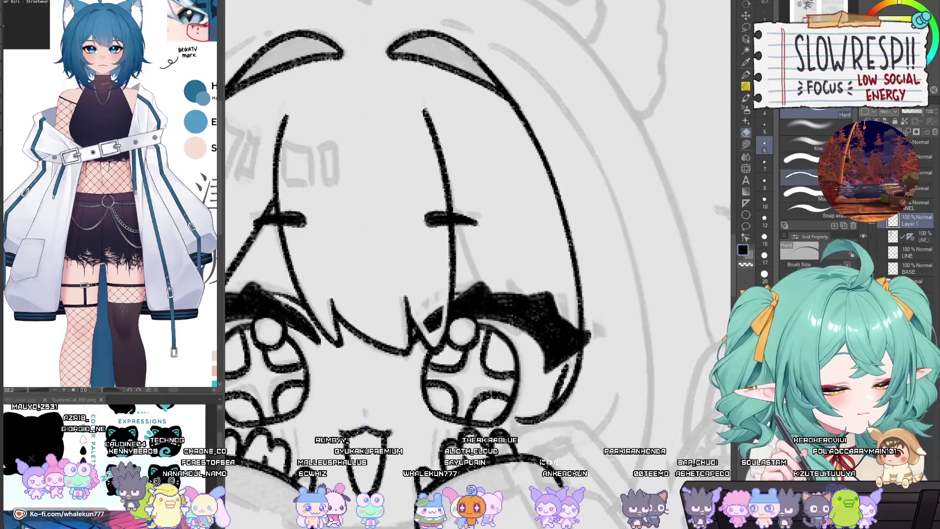
Switch to the 6pencil-soft pen and hide the existing face linework layer.
key("p")
mouse_move(446, 194)
left_mouse_down()
mouse_move(434, 163)
mouse_move(477, 267)
left_mouse_up()
key("ctrl+z")
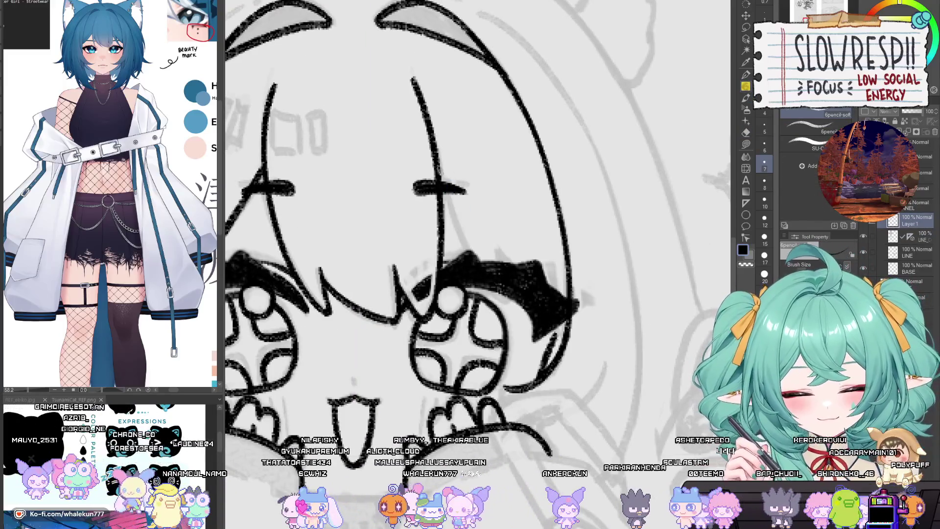
left_click_drag(438, 167, 479, 265)
key("ctrl+z")
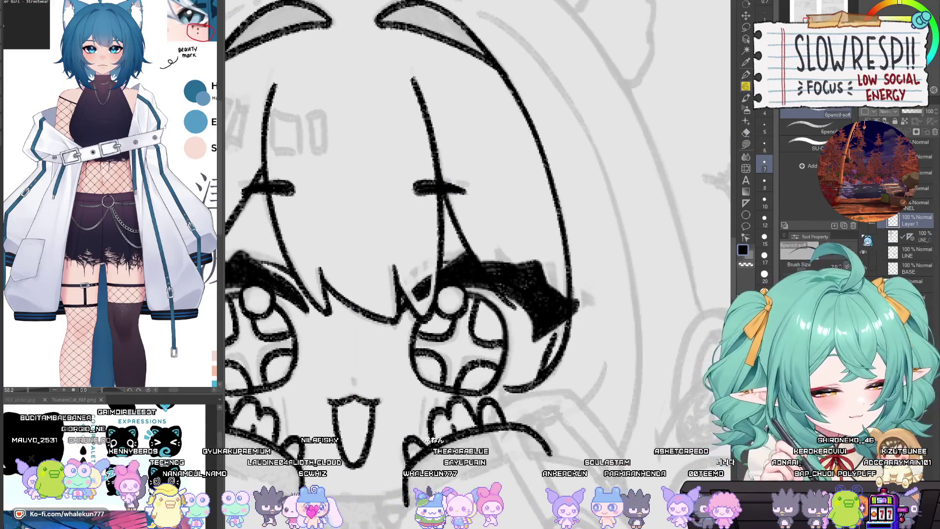
left_click(864, 236)
key("ctrl+z")
Draw the first bangs strand sweeping down-right across the forehead.
left_click_drag(436, 164, 505, 302)
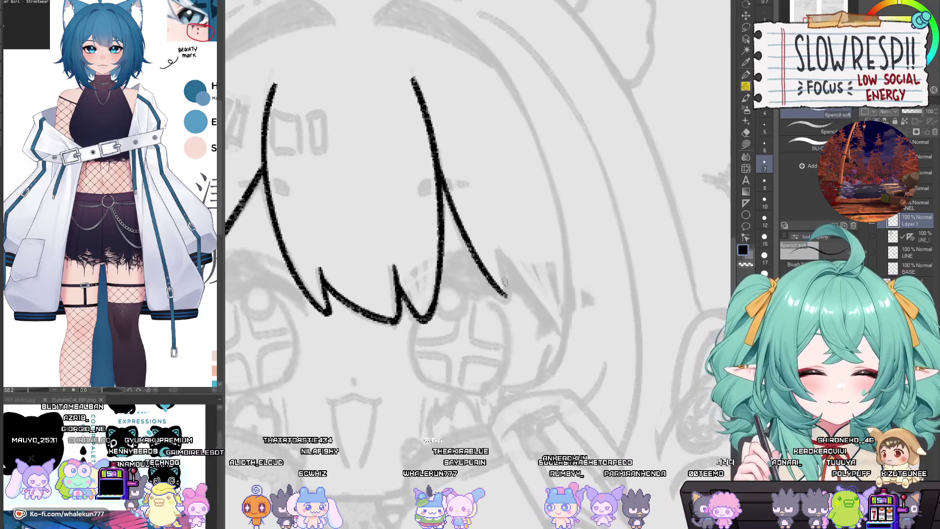
key("ctrl+z")
left_click_drag(436, 164, 504, 303)
left_click_drag(490, 240, 521, 278)
scroll(518, 272, "down", 2)
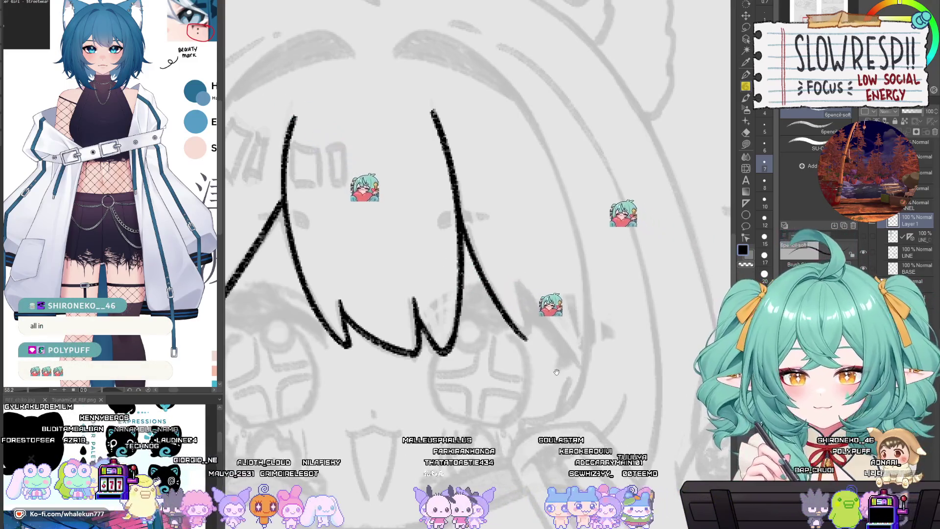
left_click_drag(522, 276, 529, 288)
key("ctrl+z")
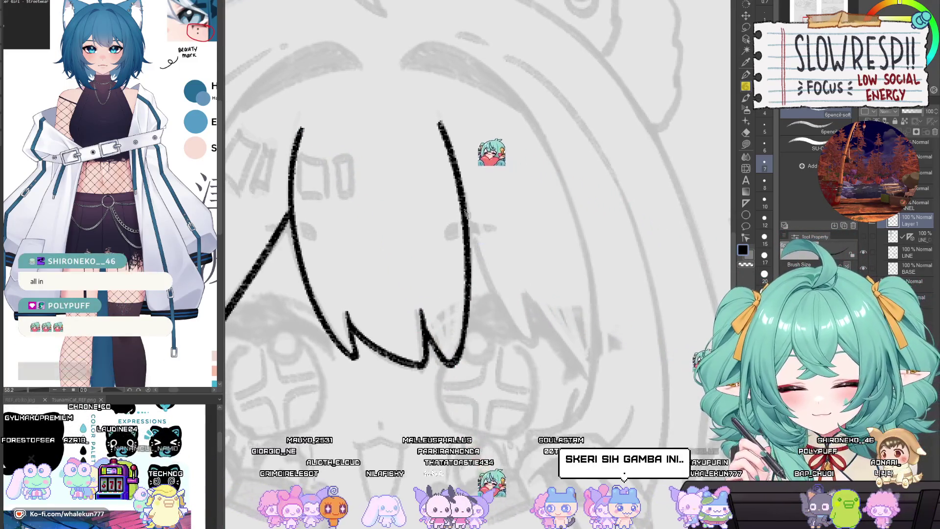
Add two more zigzag strands sweeping to the lower right from the right hair line.
left_click_drag(467, 222, 531, 345)
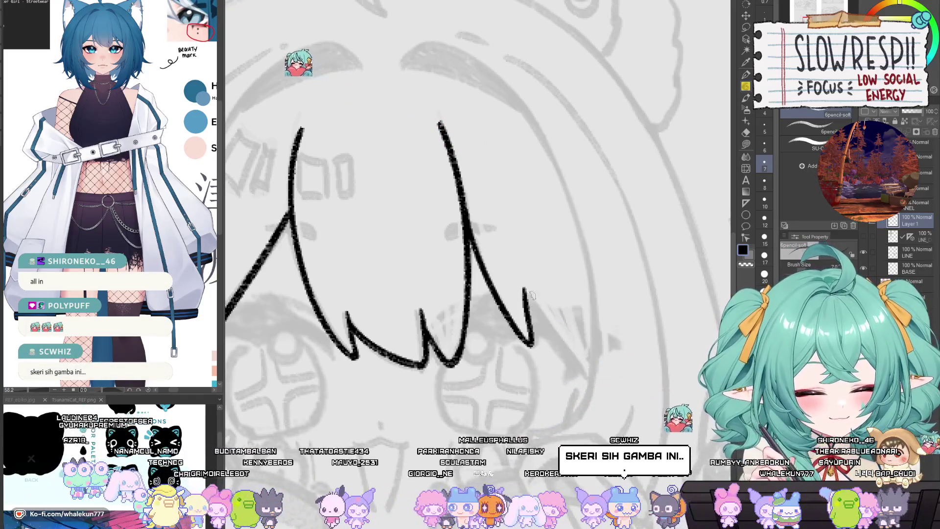
left_click_drag(523, 288, 595, 378)
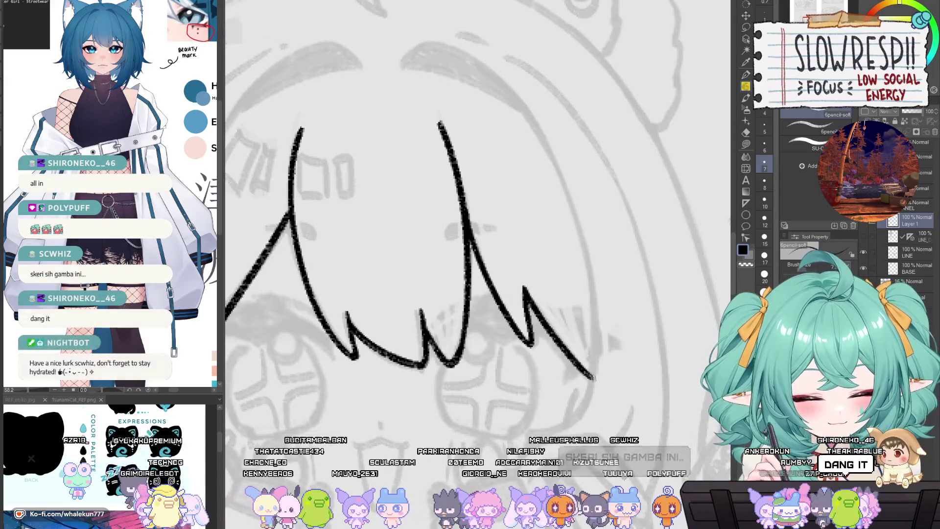
left_click_drag(574, 300, 583, 338)
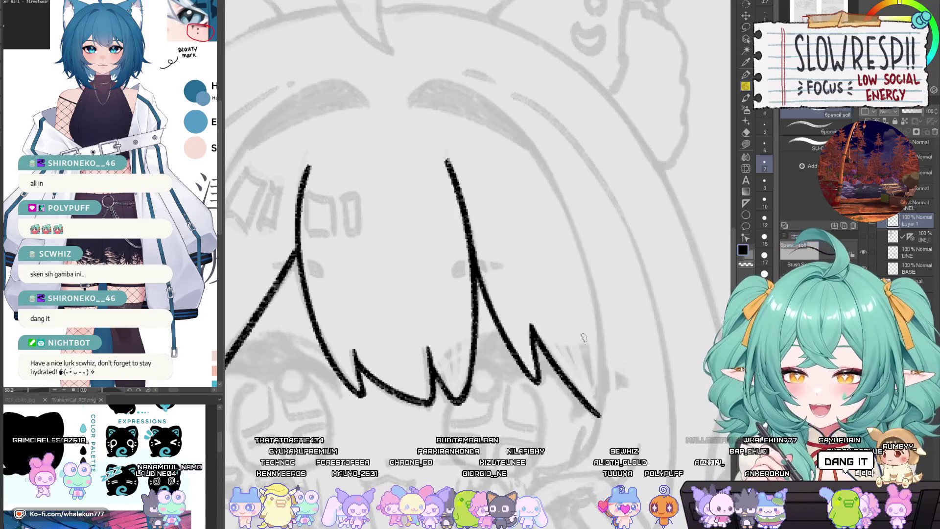
left_click_drag(596, 347, 597, 341)
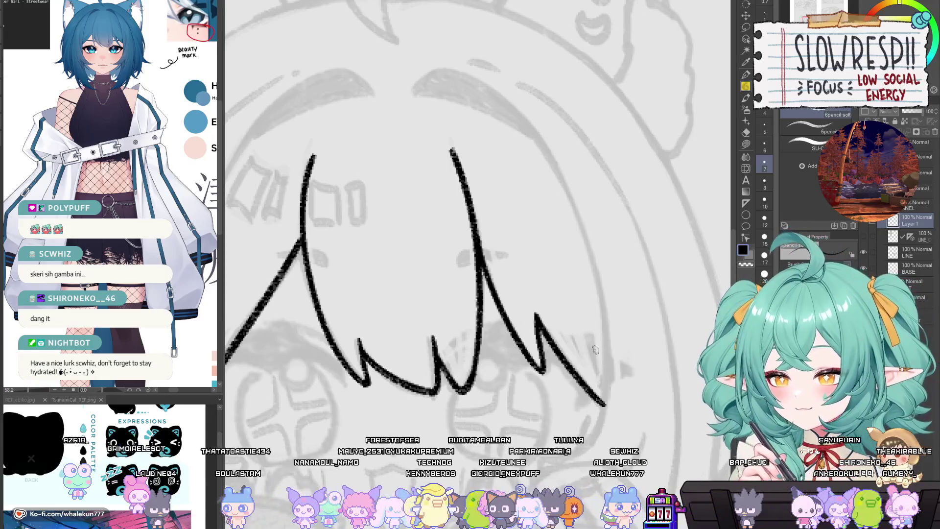
scroll(608, 422, "down", 5)
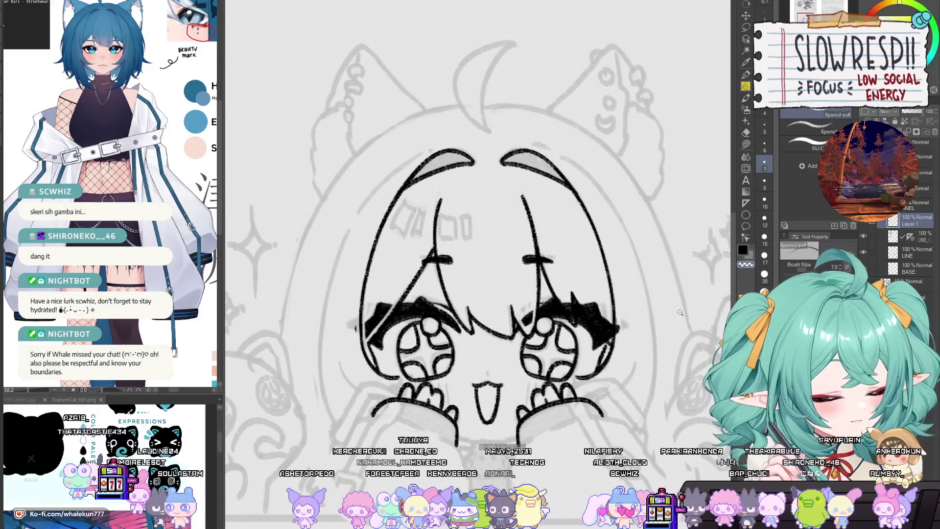
Erase part of the black lash fill and fill the white gap in the lash area.
scroll(680, 312, "up", 4)
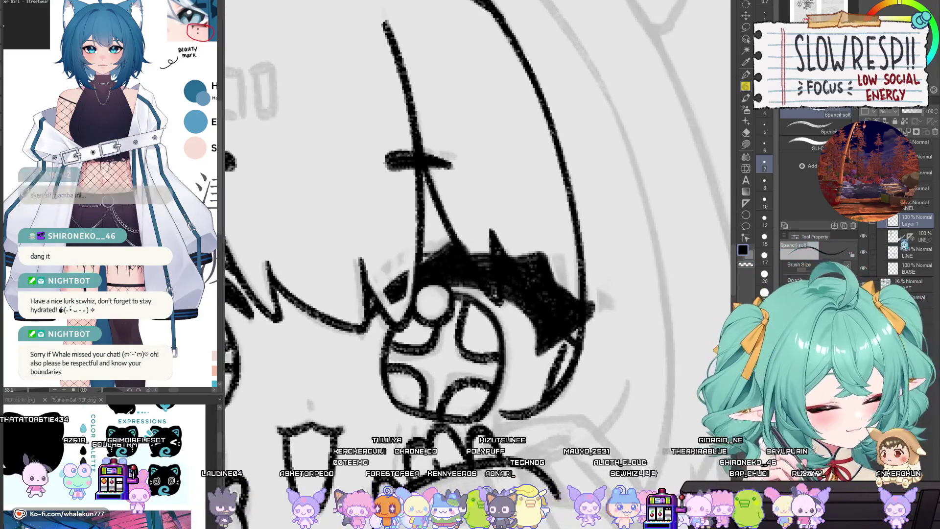
key("e")
mouse_move(463, 242)
left_mouse_down()
mouse_move(494, 275)
mouse_move(504, 260)
mouse_move(549, 308)
mouse_move(520, 264)
mouse_move(547, 303)
left_mouse_up()
left_click_drag(555, 321, 508, 247)
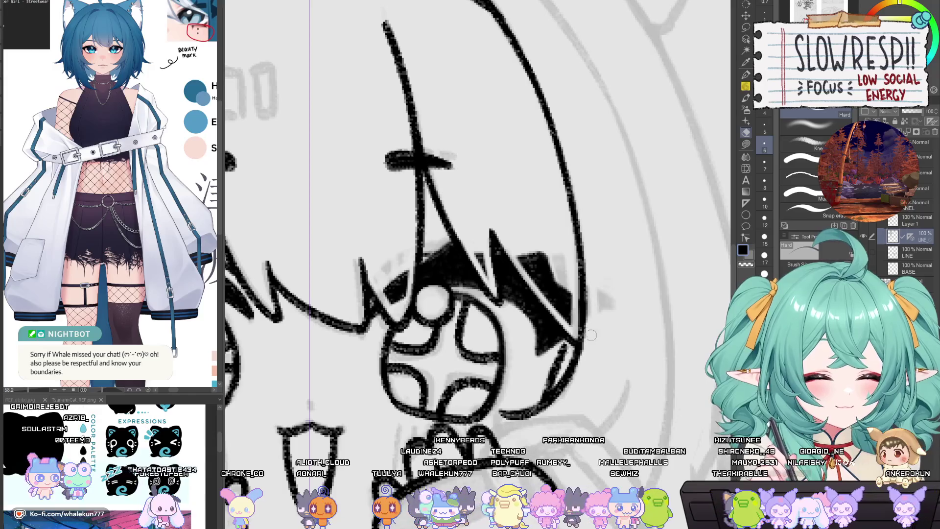
Review the face, then make Layer 1 active with the 6pencil-soft pen.
scroll(575, 337, "down", 5)
scroll(505, 340, "up", 5)
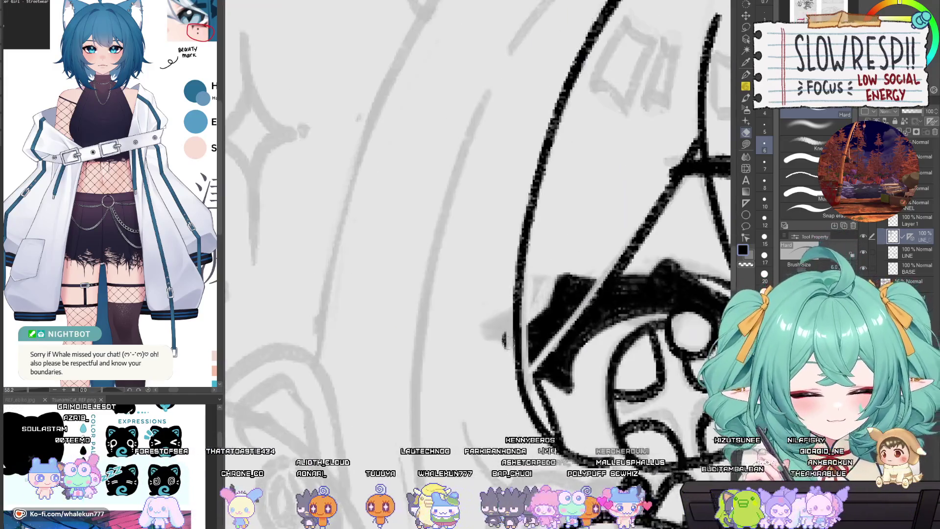
scroll(503, 371, "down", 5)
scroll(583, 364, "up", 2)
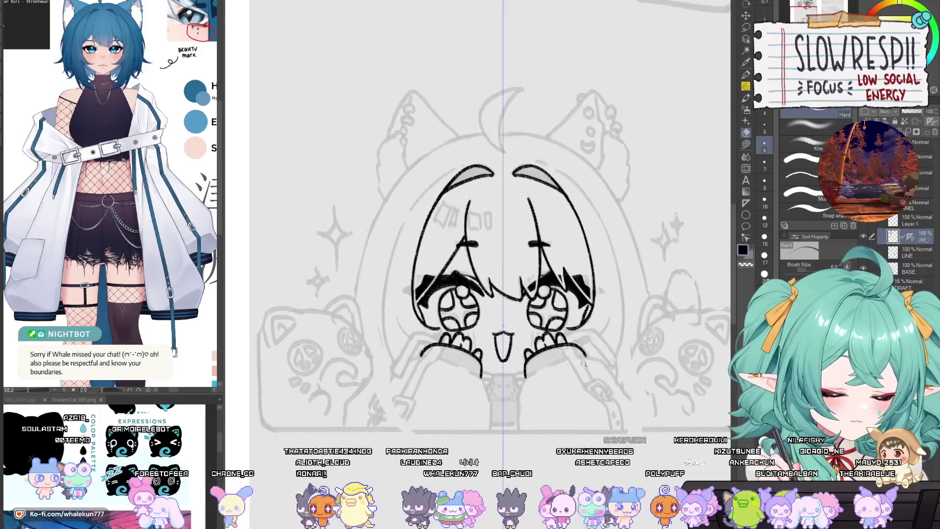
left_click(921, 221)
key("p")
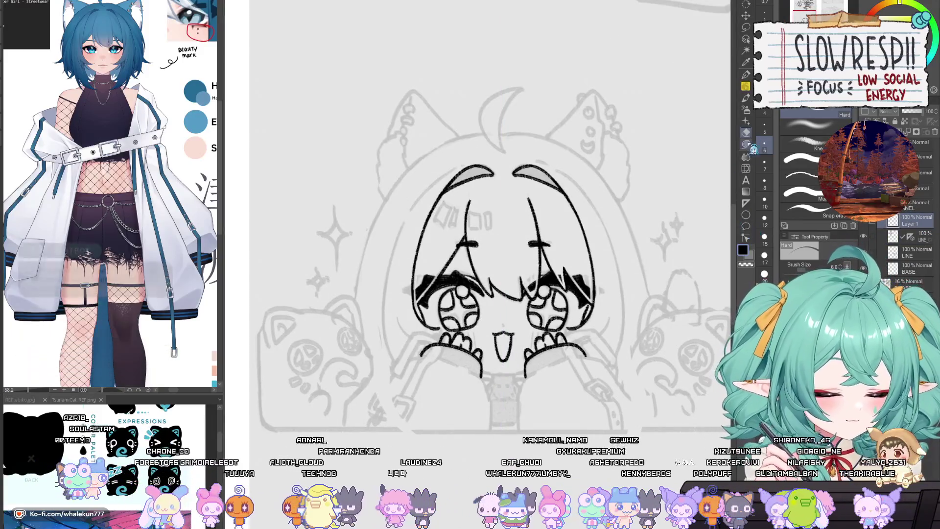
scroll(501, 247, "up", 4)
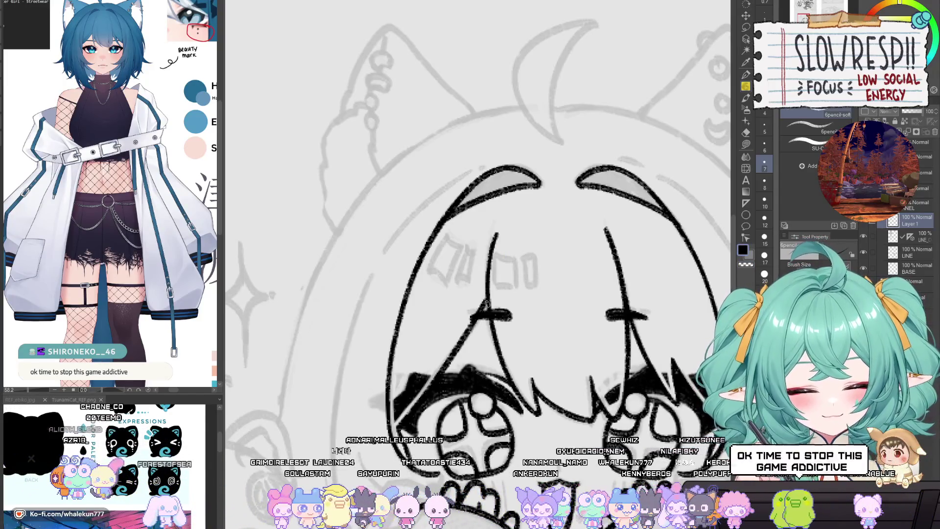
Pan and zoom across the right side of the chibi's face to review it.
left_click_drag(501, 269, 474, 290)
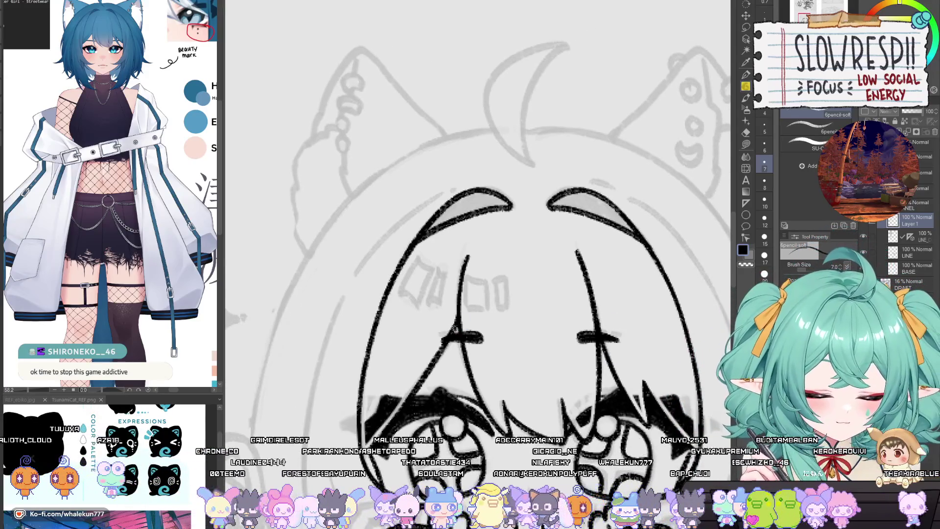
left_click_drag(460, 319, 421, 317)
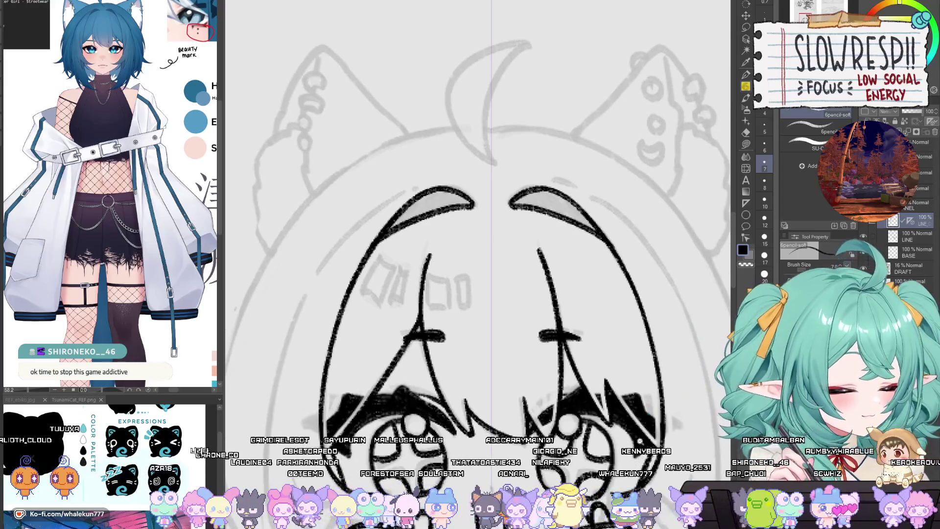
scroll(650, 409, "down", 5)
scroll(591, 322, "up", 4)
scroll(591, 322, "up", 3)
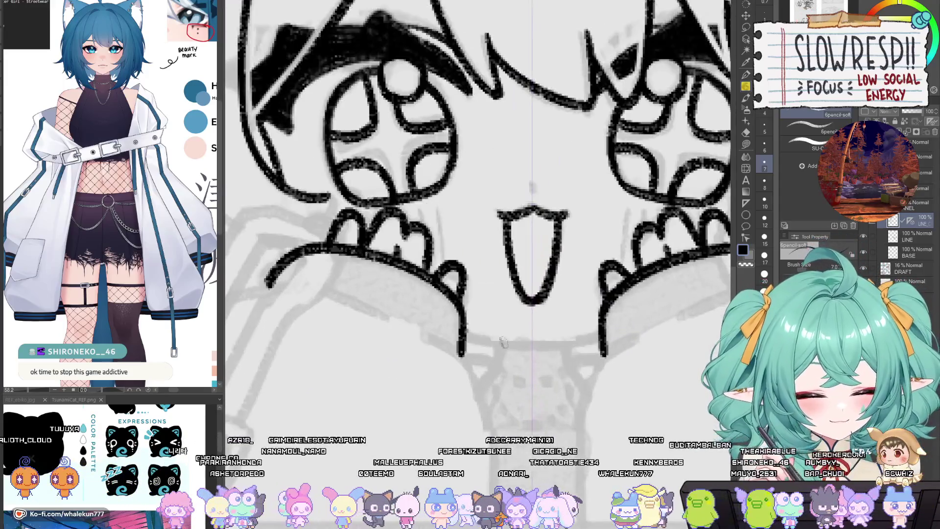
scroll(582, 361, "down", 4)
scroll(522, 293, "up", 4)
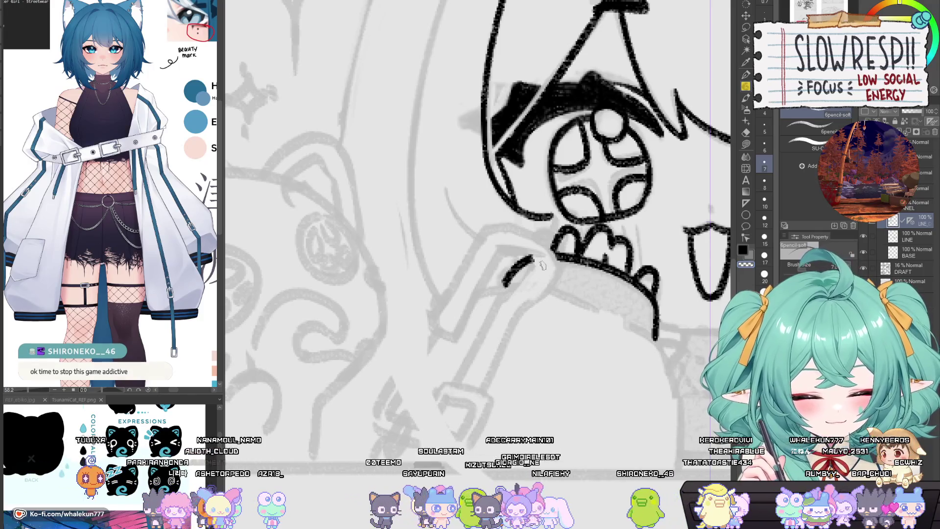
scroll(542, 264, "down", 1)
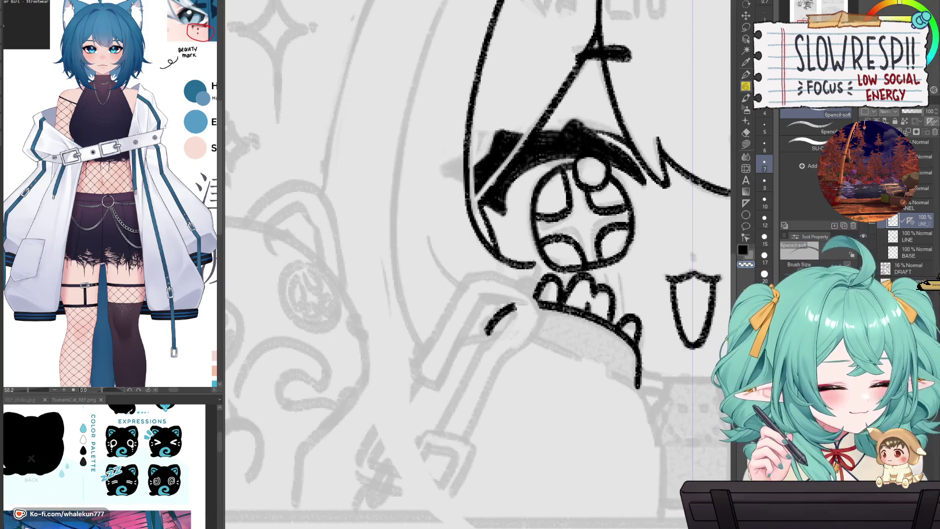
Ink the arm line sloping down-left from the left hand, mirrored by the symmetry ruler.
left_click_drag(625, 281, 610, 243)
left_click_drag(478, 263, 532, 275)
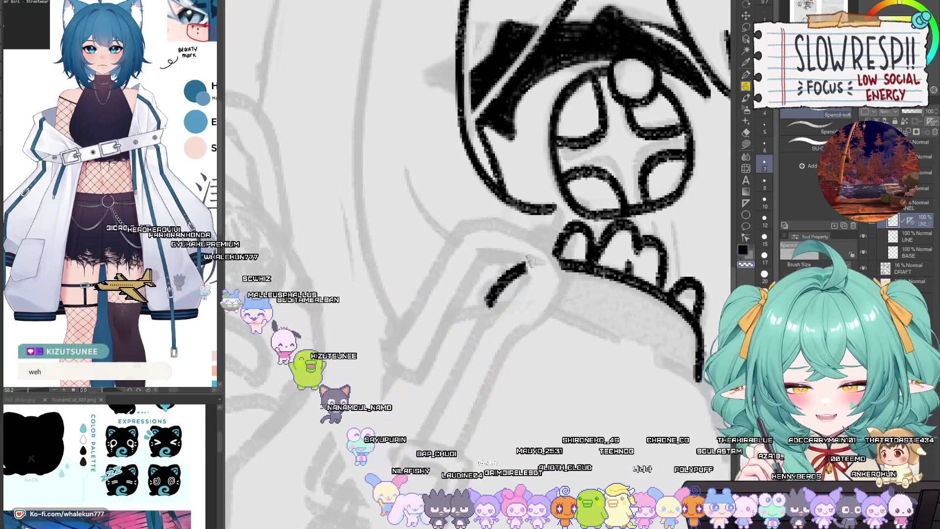
scroll(527, 275, "down", 1)
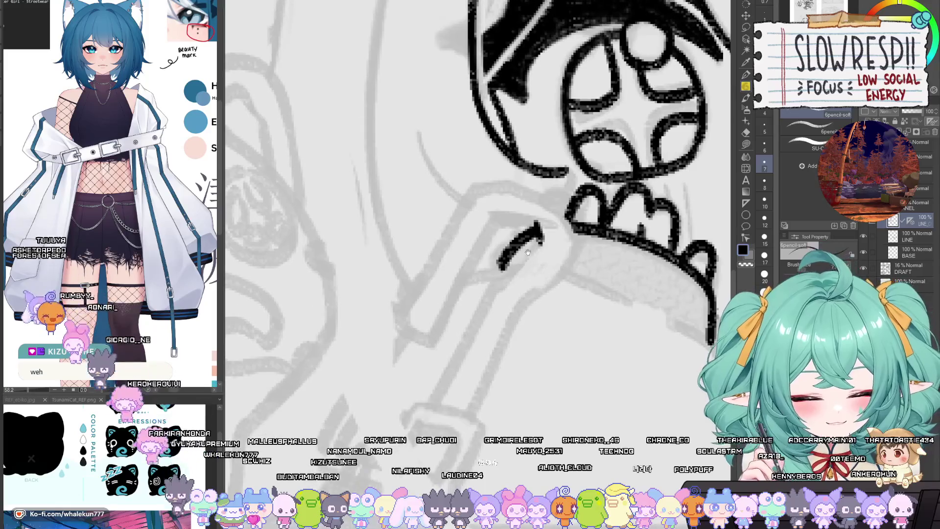
scroll(524, 273, "down", 1)
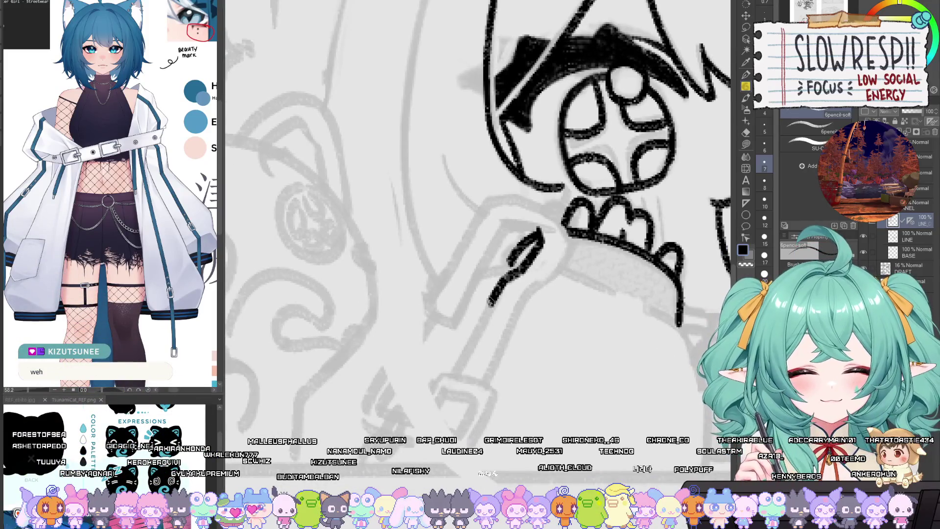
left_click_drag(490, 302, 453, 375)
scroll(546, 297, "down", 3)
left_click_drag(688, 387, 613, 381)
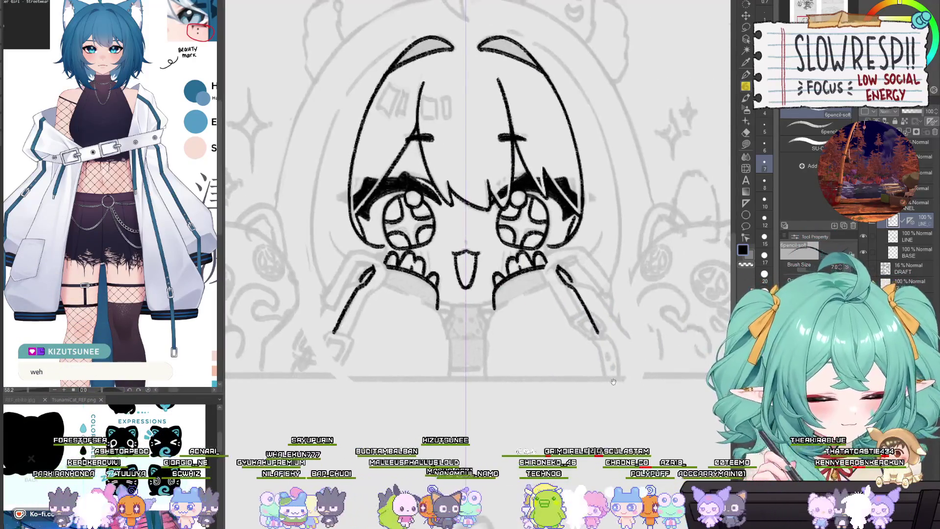
scroll(550, 359, "down", 2)
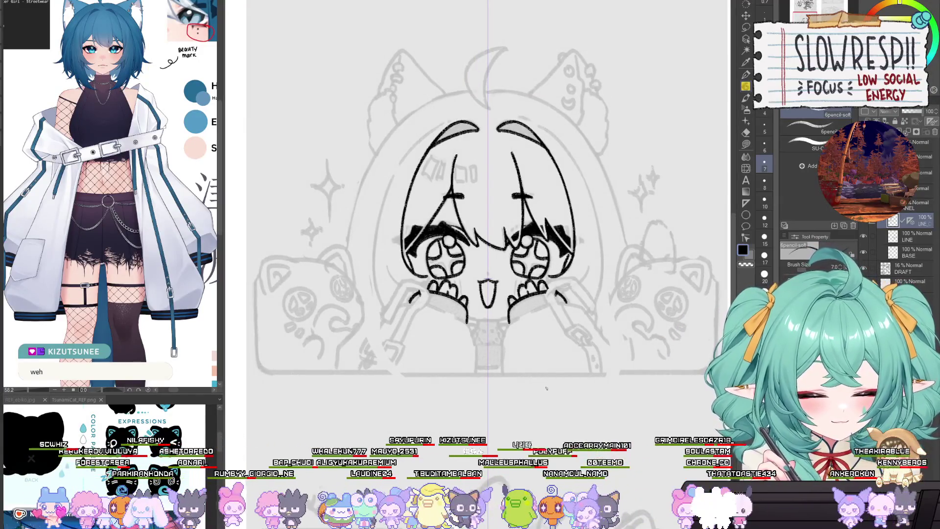
scroll(561, 377, "up", 3)
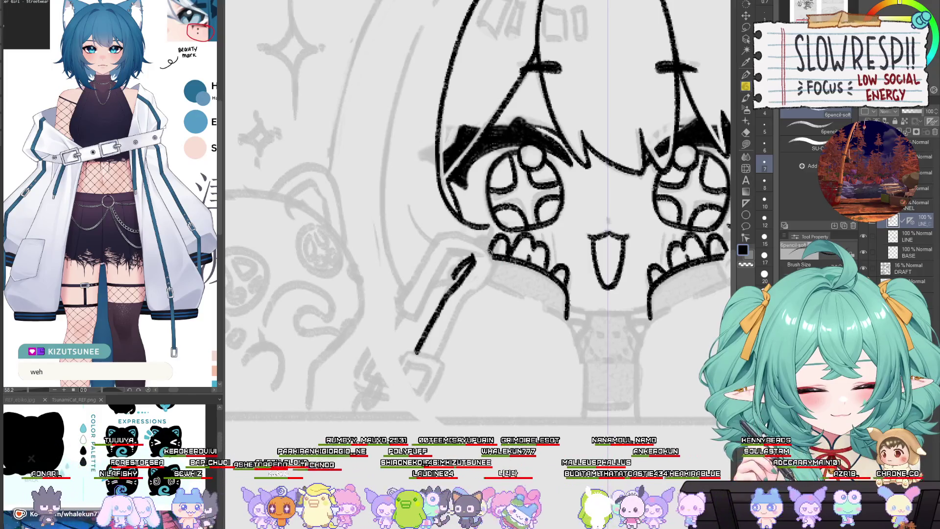
Rework the handle outline by the left hand, adding a cheek-side stroke and undoing stray strokes.
key("ctrl+z")
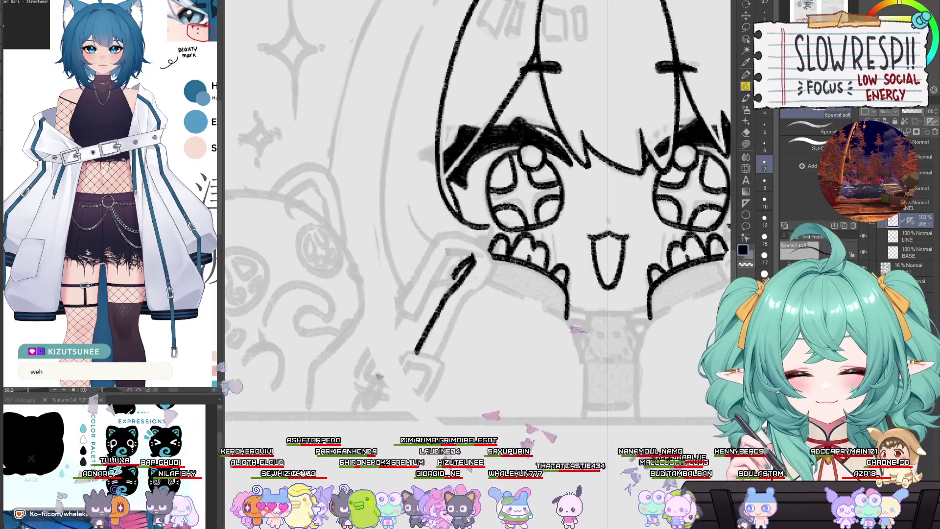
left_click_drag(254, 247, 260, 260)
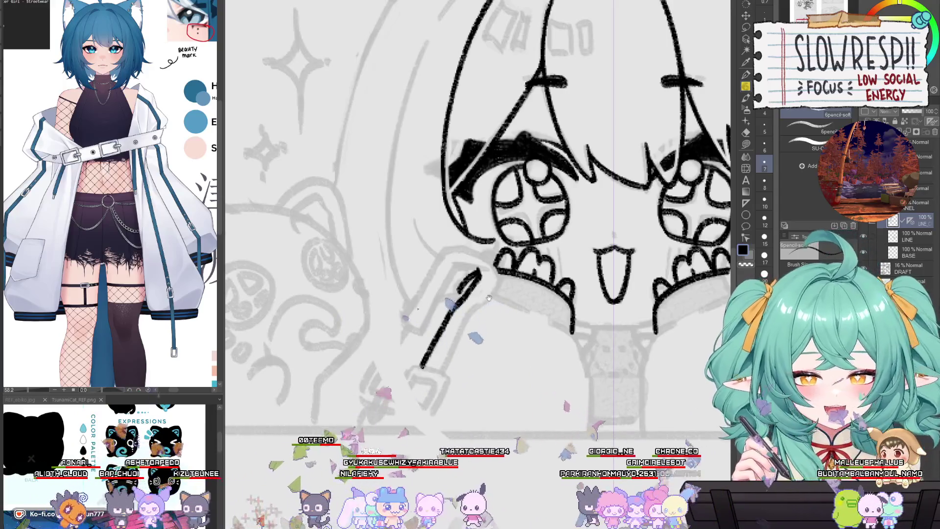
left_click_drag(478, 212, 487, 218)
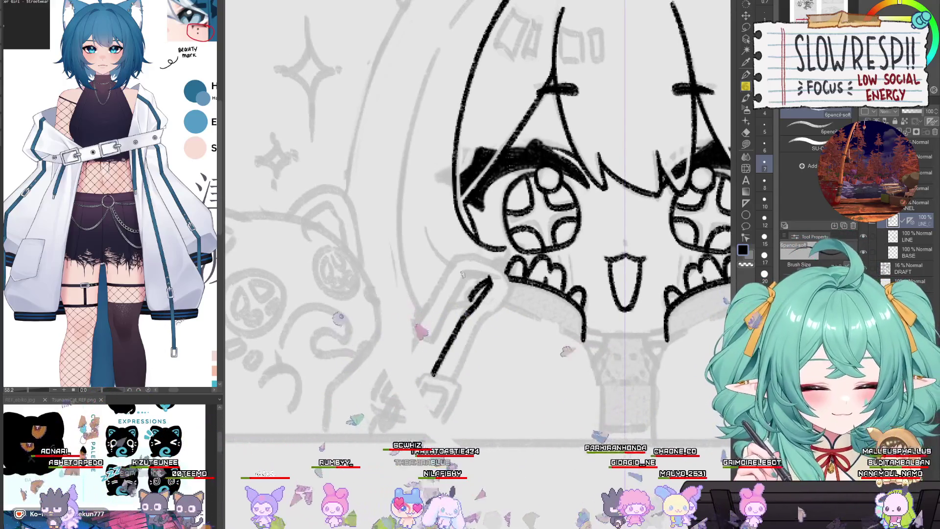
left_click_drag(462, 272, 501, 275)
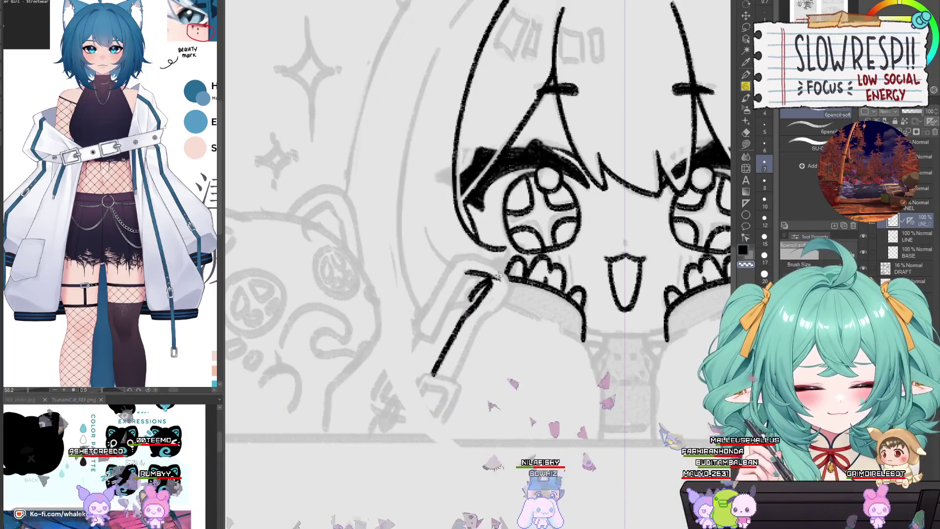
left_click_drag(499, 277, 498, 291)
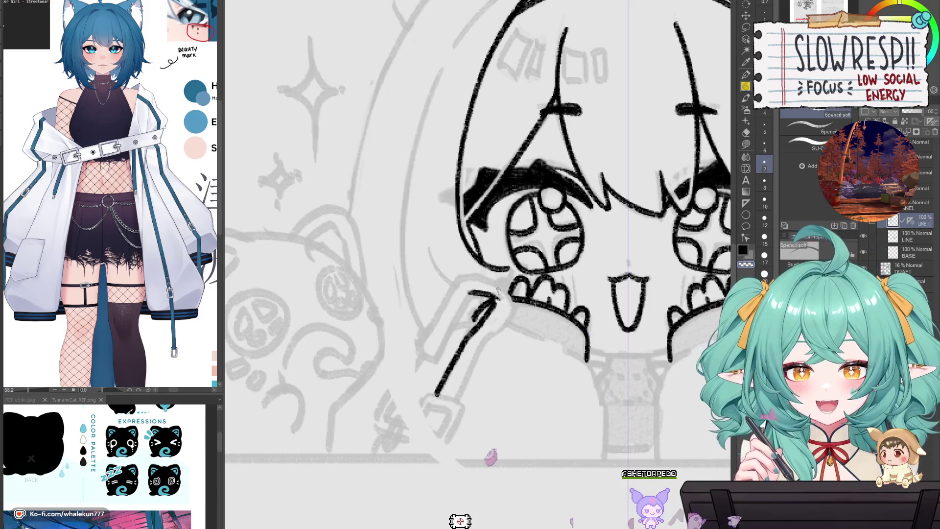
mouse_move(514, 321)
left_mouse_down()
mouse_move(465, 316)
mouse_move(472, 324)
mouse_move(485, 308)
left_mouse_up()
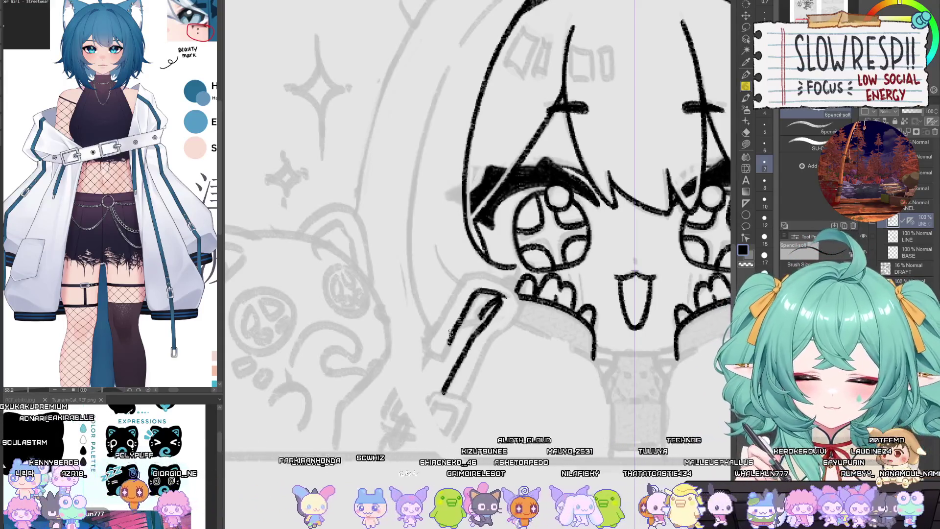
mouse_move(450, 333)
left_mouse_down()
mouse_move(437, 328)
mouse_move(429, 353)
left_mouse_up()
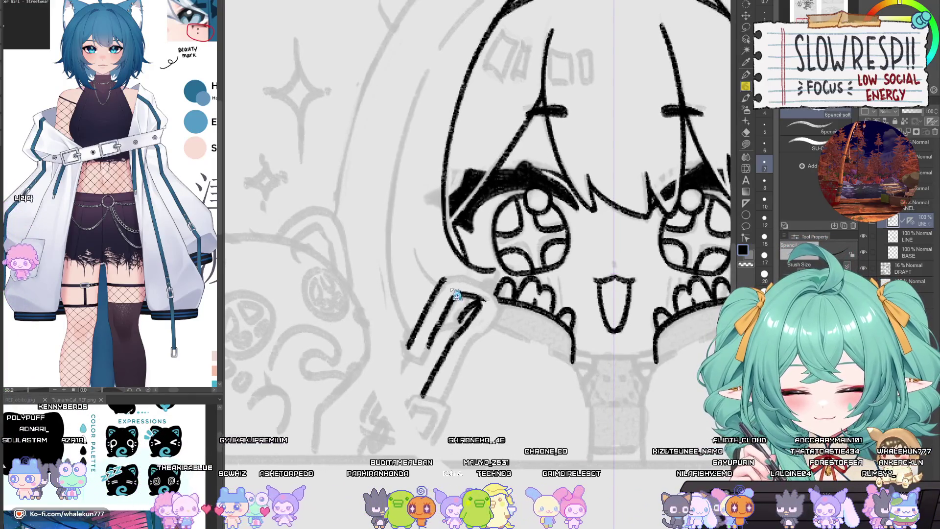
key("ctrl+z")
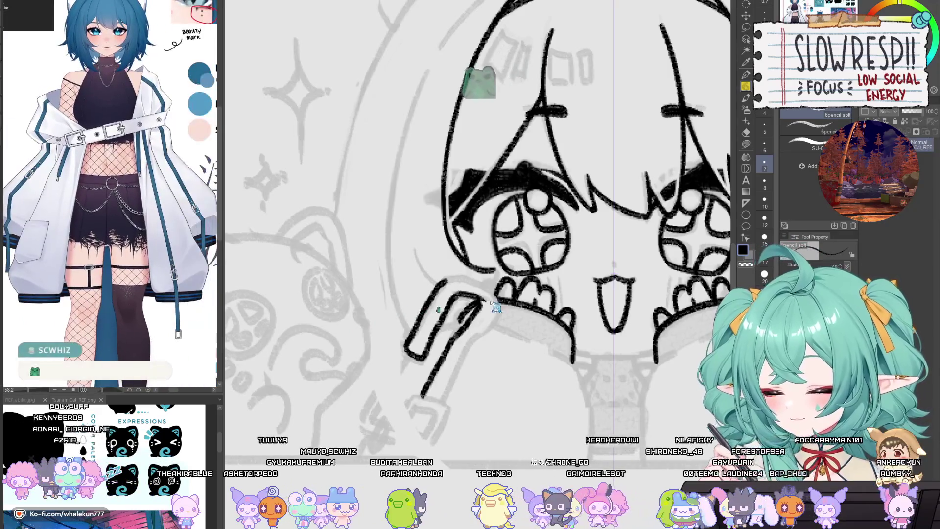
Ink the handle's top curve and its edge running along the left hand.
left_click_drag(541, 351, 515, 387)
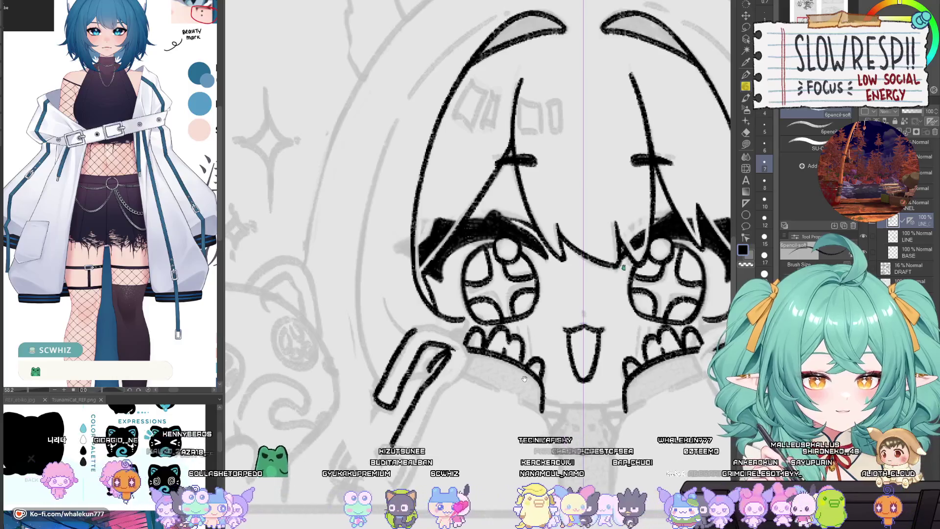
scroll(524, 378, "down", 2)
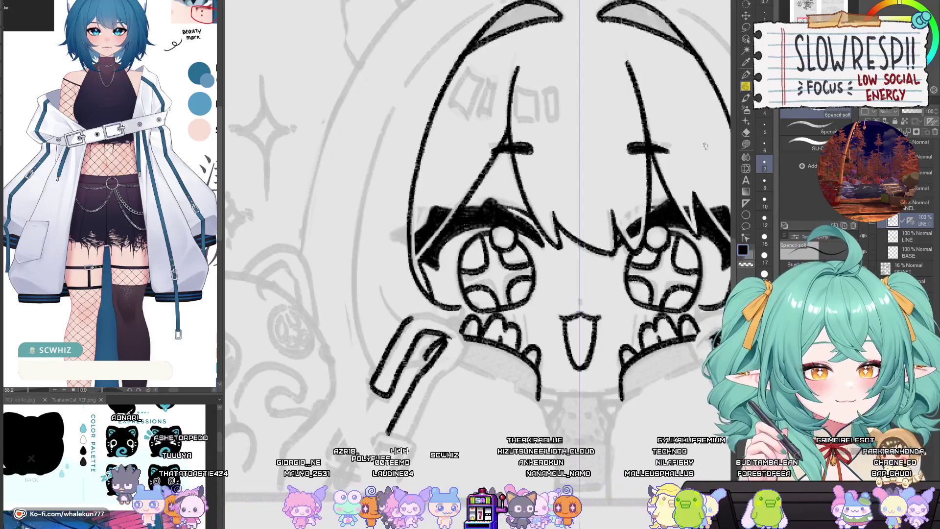
left_click_drag(705, 146, 712, 104)
scroll(510, 273, "up", 1)
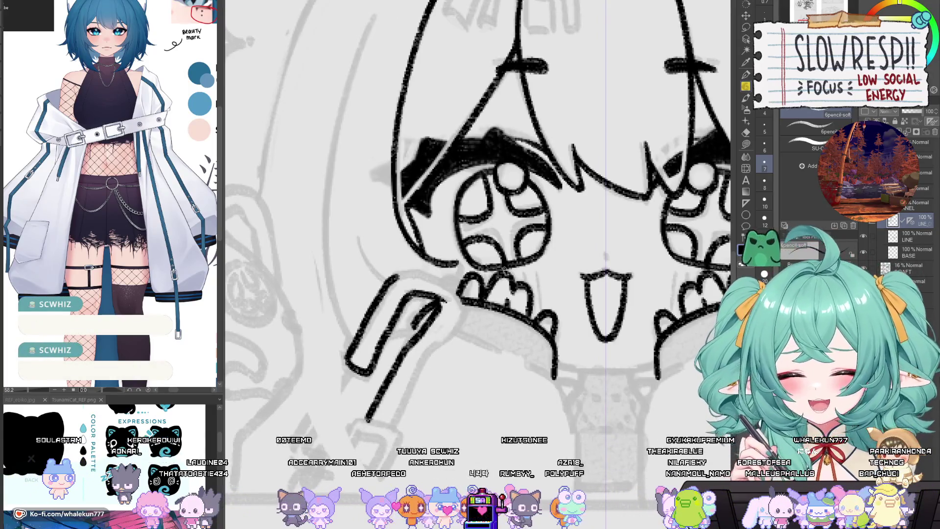
scroll(505, 271, "left", 3)
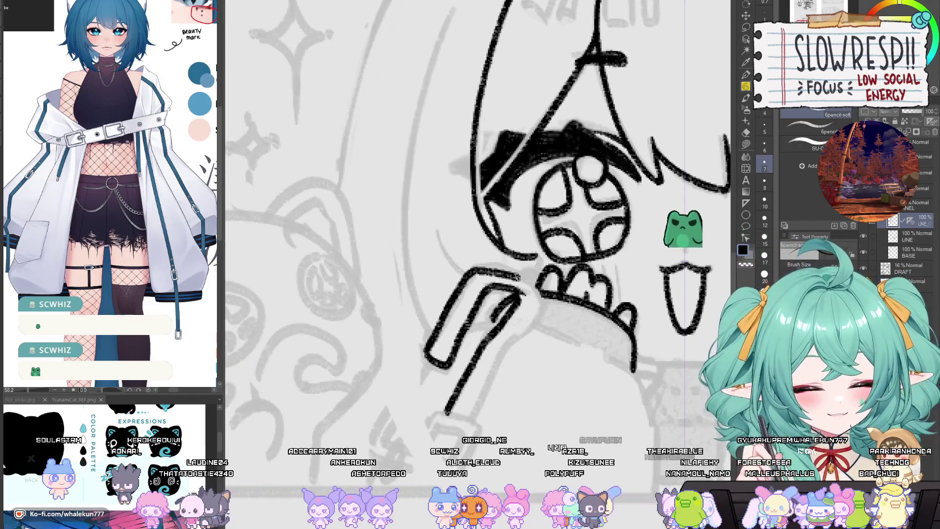
mouse_move(474, 269)
left_mouse_down()
mouse_move(529, 286)
mouse_move(542, 302)
mouse_move(525, 338)
left_mouse_up()
mouse_move(541, 291)
left_mouse_down()
mouse_move(507, 351)
mouse_move(502, 329)
left_mouse_up()
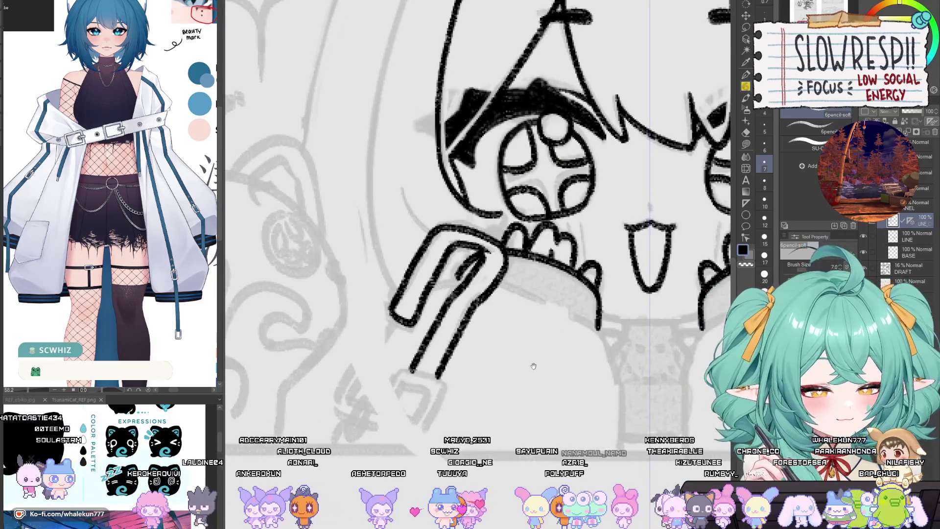
left_click_drag(534, 366, 597, 366)
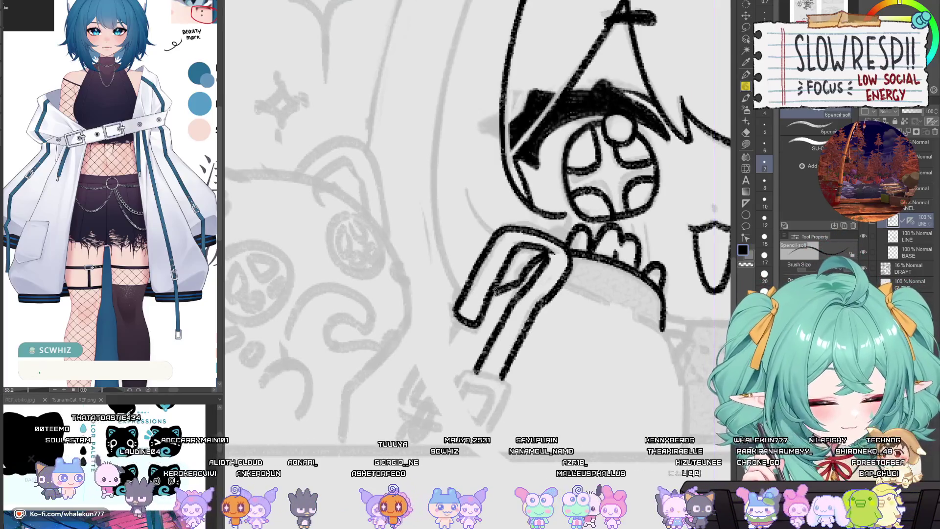
left_click_drag(528, 298, 500, 299)
Flip the canvas to check, then redraw the mirrored stroke under both hands more smoothly.
key("h")
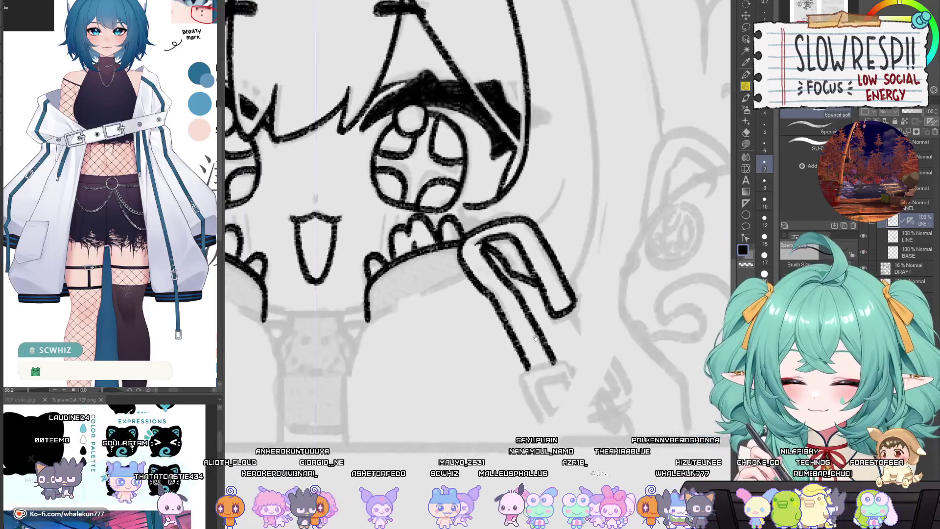
left_click_drag(579, 336, 591, 345)
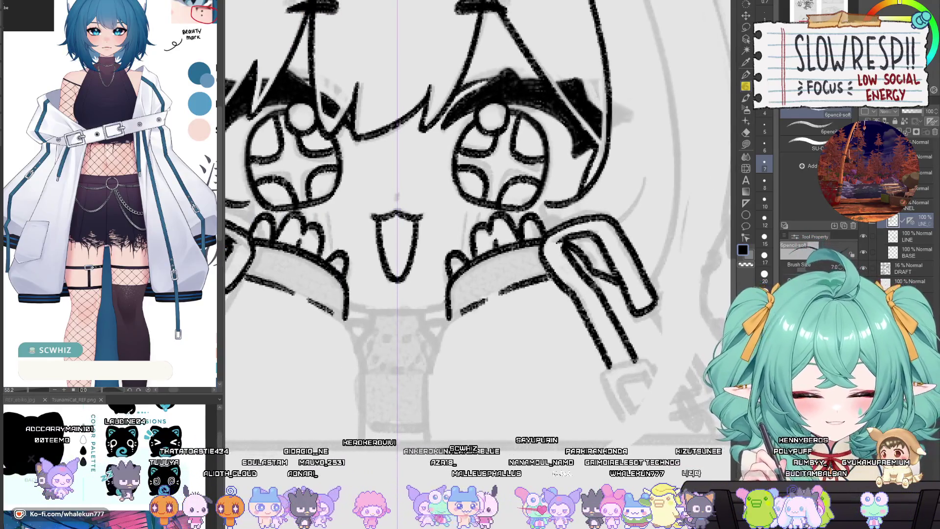
key("ctrl+z")
key("ctrl+z")
left_click_drag(461, 312, 552, 275)
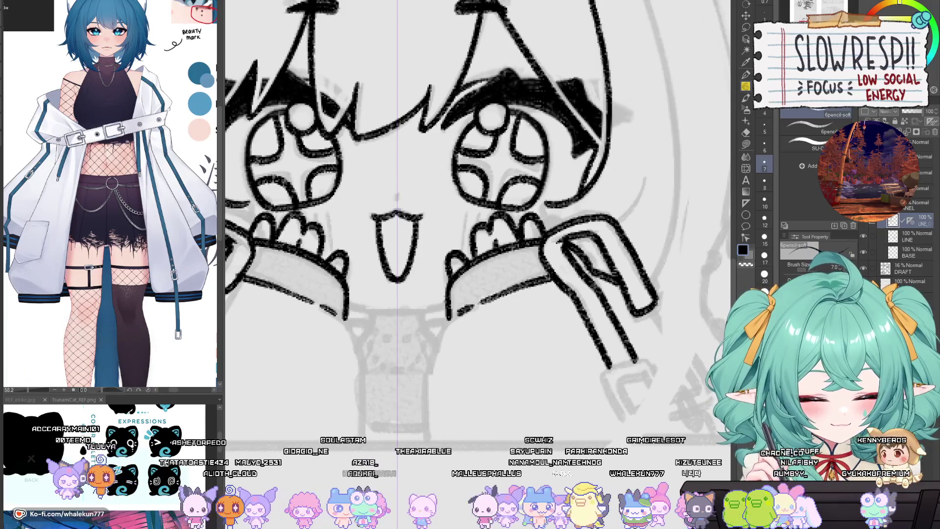
key("ctrl+z")
left_click_drag(456, 316, 501, 292)
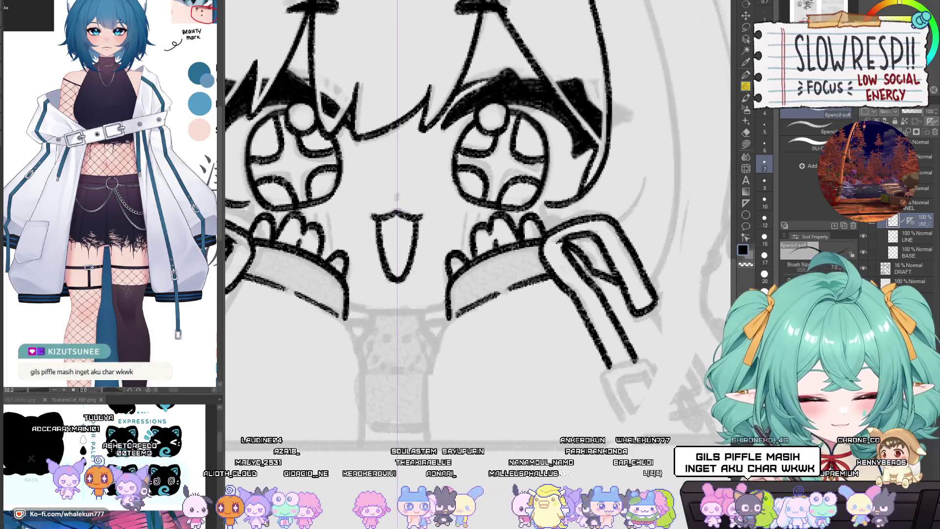
Remove the two long neck lines below the face.
left_click_drag(516, 362, 548, 336)
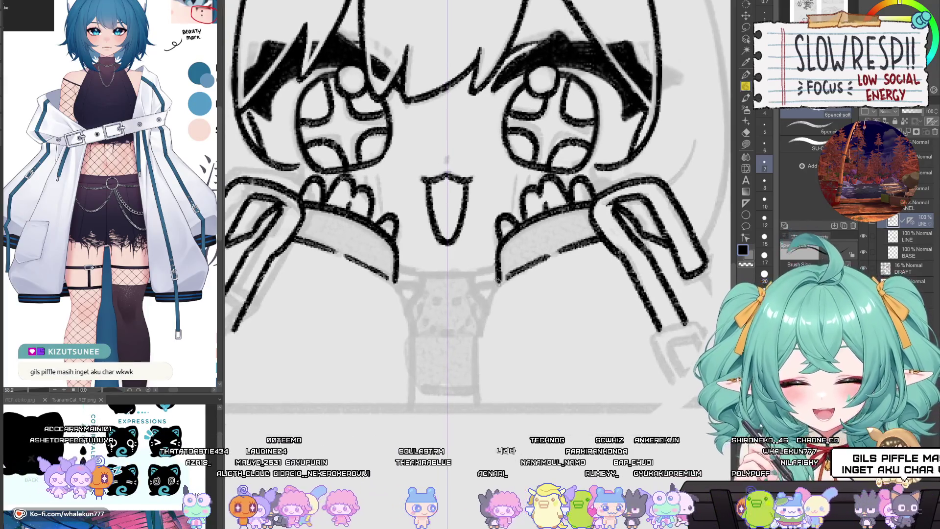
key("ctrl+z")
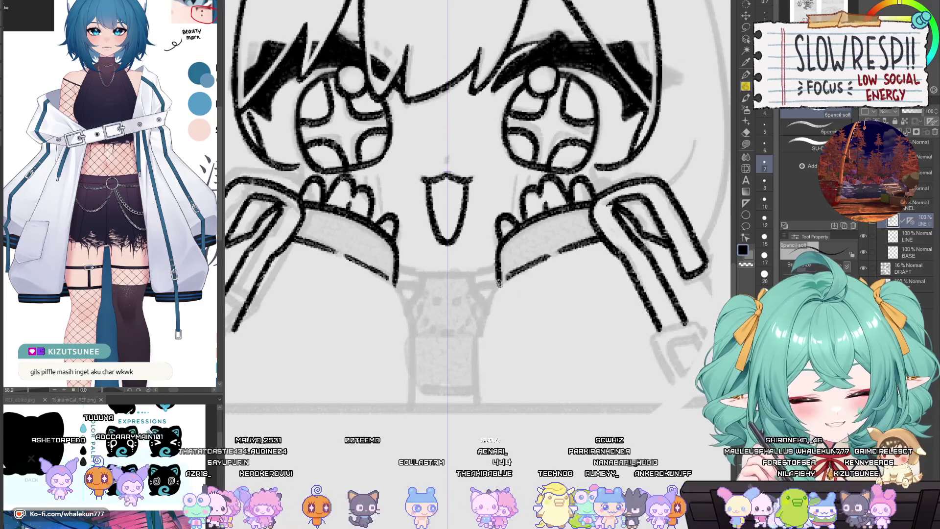
mouse_move(475, 396)
left_mouse_down()
mouse_move(582, 407)
mouse_move(561, 413)
left_mouse_up()
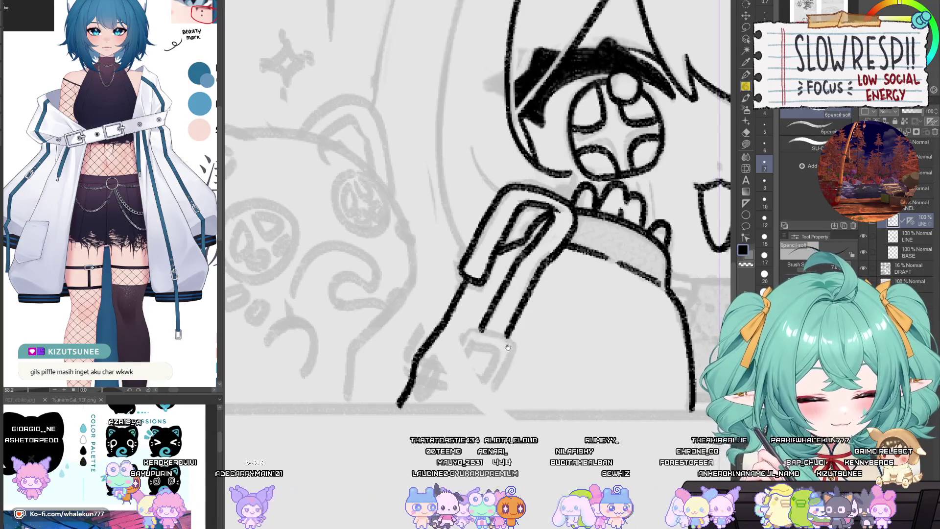
Ink and refine a small buckle at the left strap's lower end, mirrored onto the right.
left_click_drag(508, 347, 506, 342)
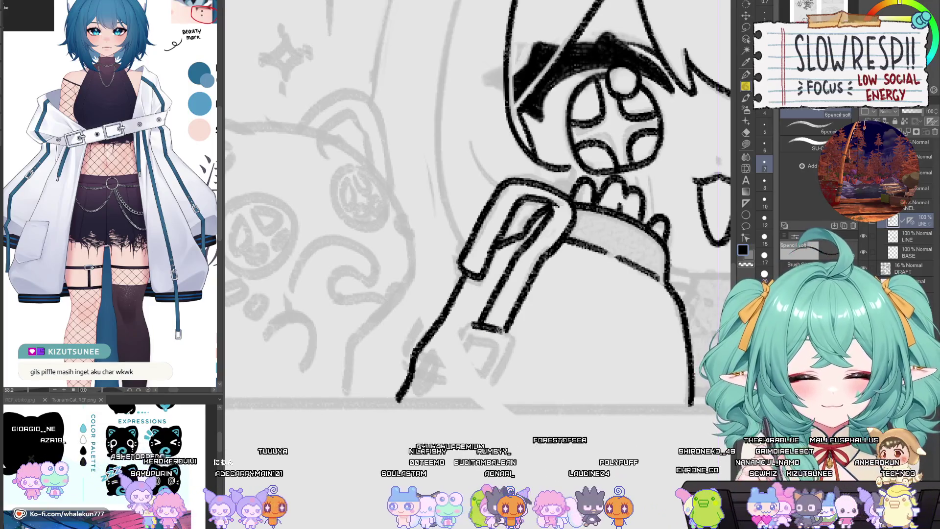
mouse_move(458, 361)
left_mouse_down()
mouse_move(476, 349)
mouse_move(461, 316)
left_mouse_up()
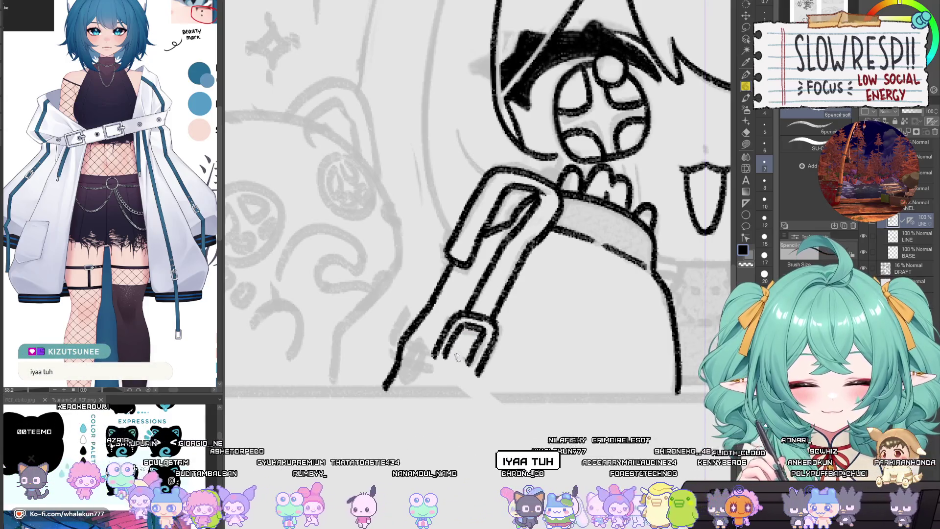
left_click_drag(468, 356, 466, 361)
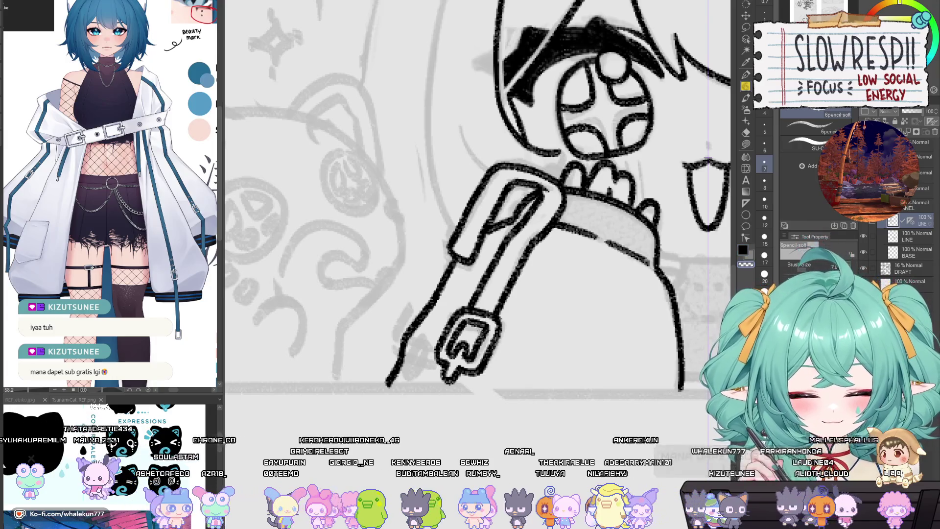
scroll(527, 313, "down", 5)
scroll(487, 362, "up", 5)
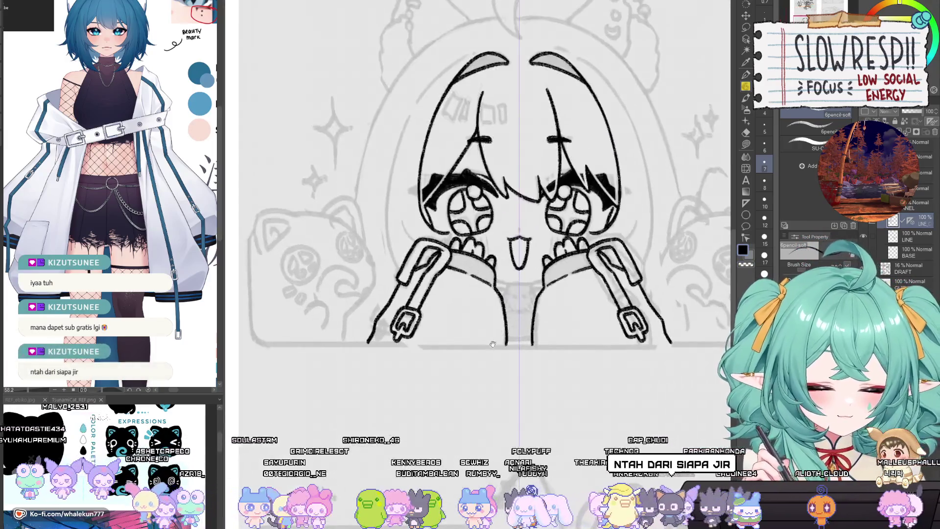
Ink a horizontal collar line across the neck just beneath the open mouth.
scroll(486, 362, "up", 4)
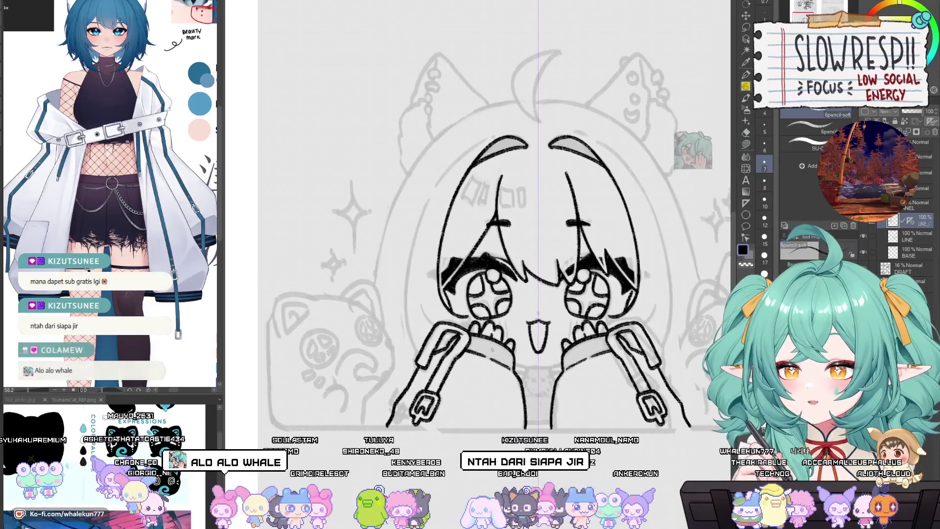
mouse_move(506, 369)
left_mouse_down()
mouse_move(490, 354)
mouse_move(477, 357)
left_mouse_up()
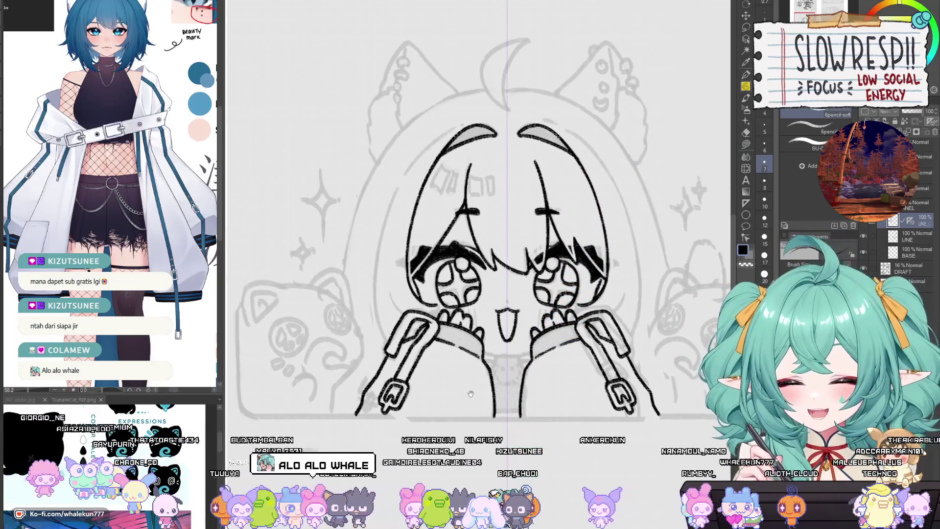
scroll(471, 393, "up", 5)
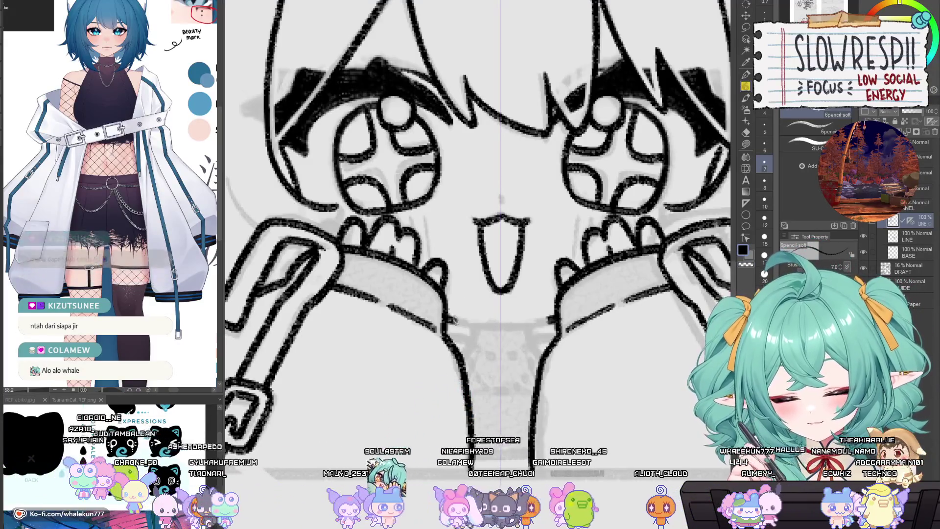
left_click_drag(444, 322, 557, 324)
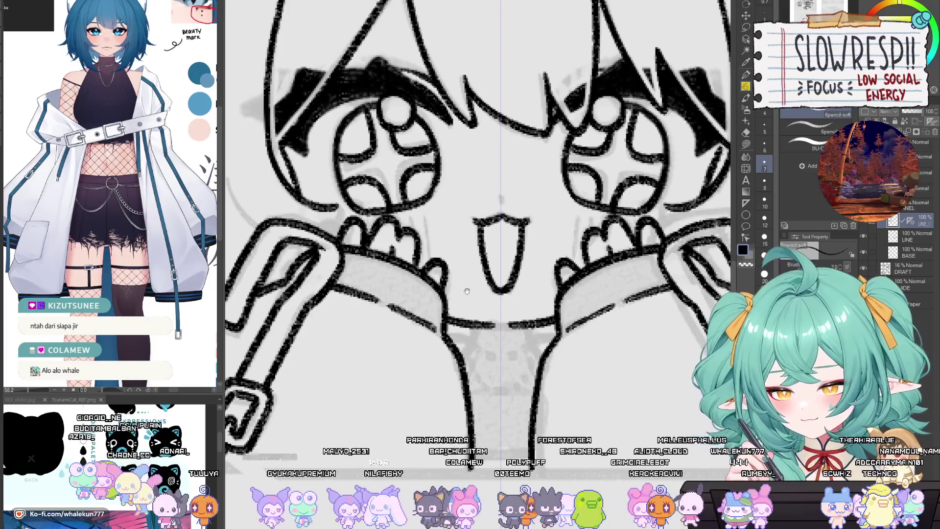
left_click_drag(467, 290, 466, 299)
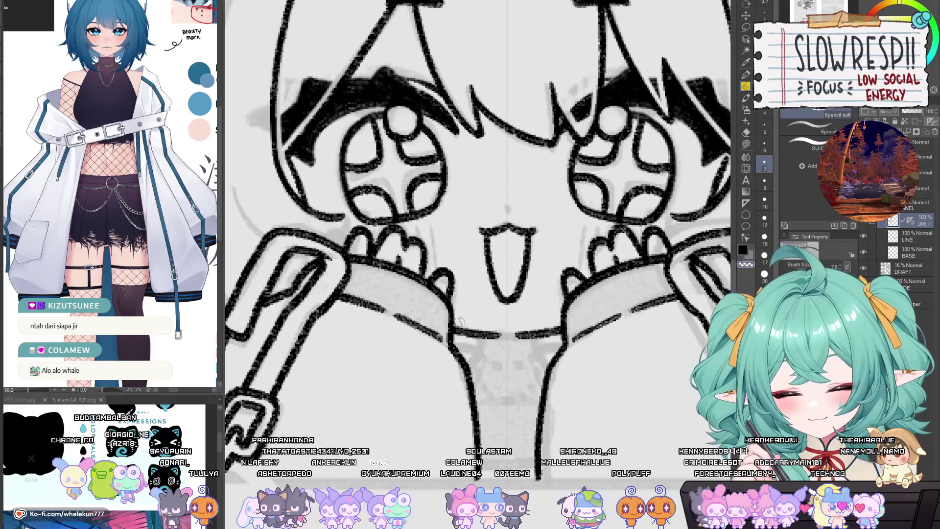
key("ctrl+0")
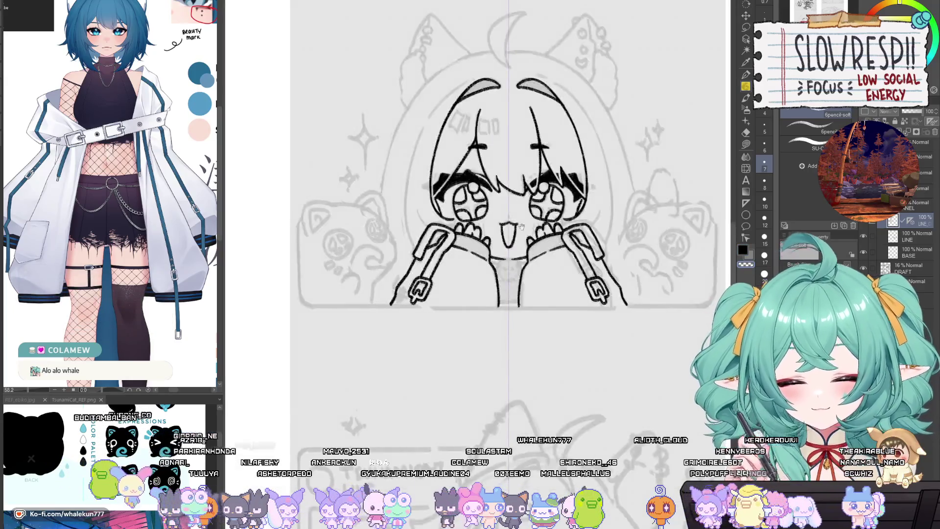
mouse_move(518, 340)
left_mouse_down()
mouse_move(522, 353)
mouse_move(509, 377)
left_mouse_up()
scroll(494, 365, "up", 2)
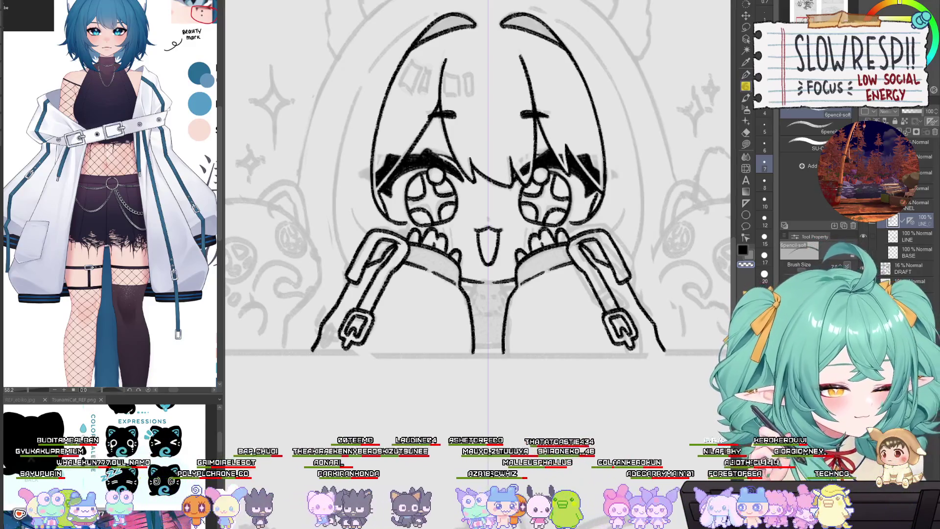
left_click_drag(586, 331, 594, 310)
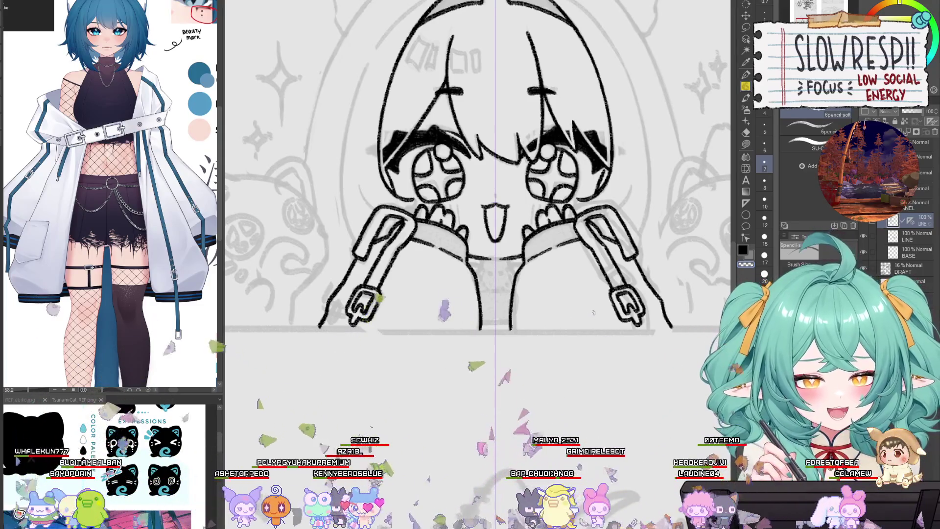
Ink the two small collar tabs and try out the strap's bottom edge.
scroll(593, 312, "up", 3)
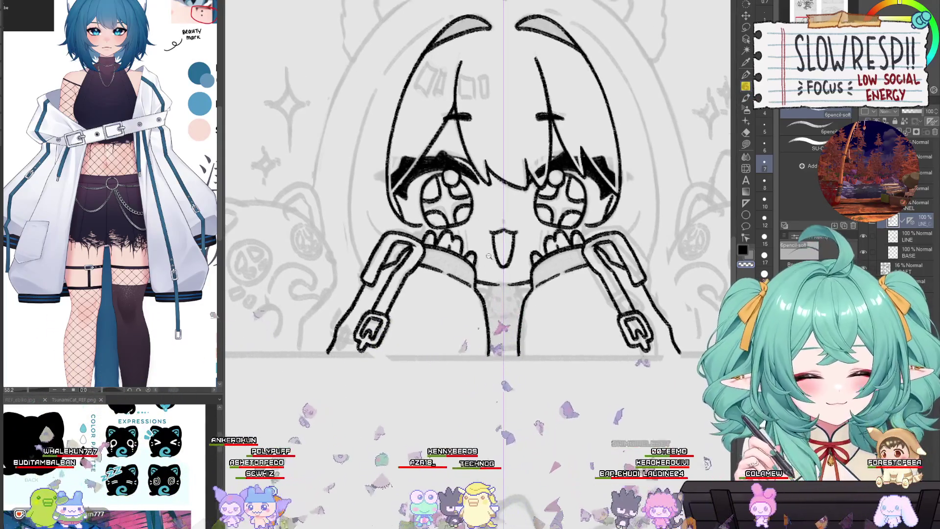
scroll(528, 325, "up", 3)
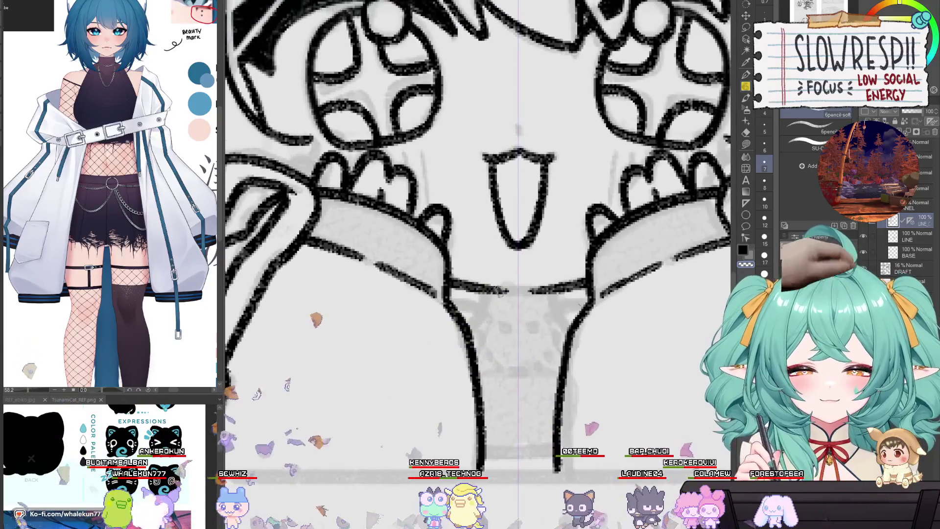
left_click_drag(549, 294, 554, 321)
left_click_drag(489, 292, 473, 332)
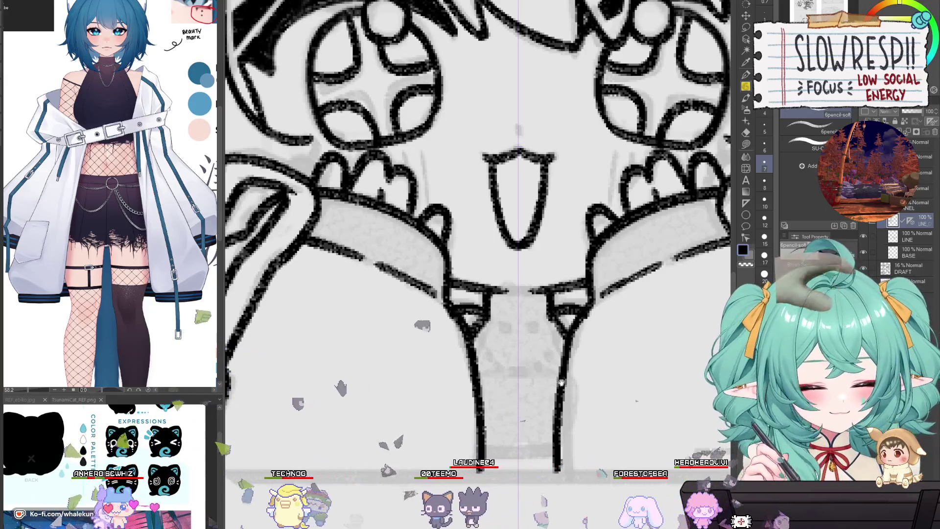
scroll(473, 330, "down", 2)
left_click_drag(466, 302, 551, 301)
key("ctrl+z")
left_click_drag(470, 365, 544, 367)
key("ctrl+z")
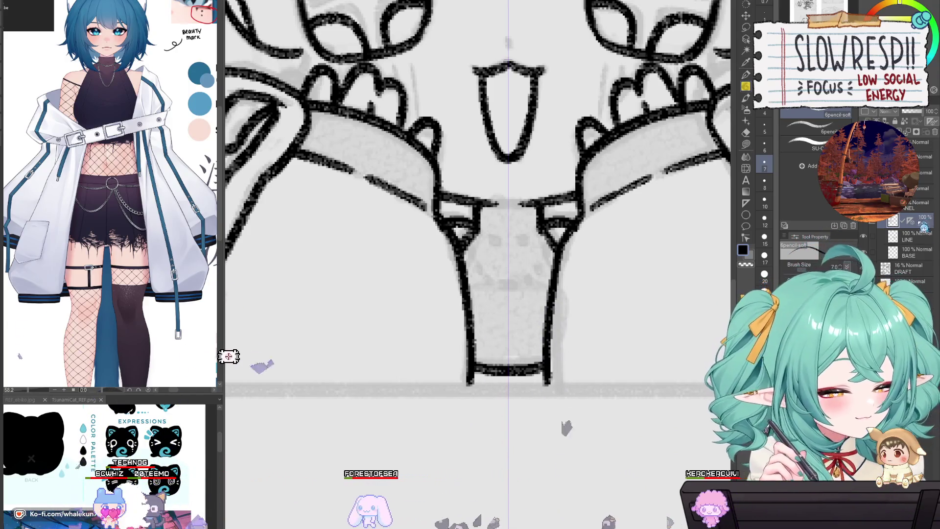
On a fresh layer, draw the hanging strap's curved left edge, top band and bottom edge.
key("ctrl+shift+n")
left_click_drag(472, 314, 547, 290)
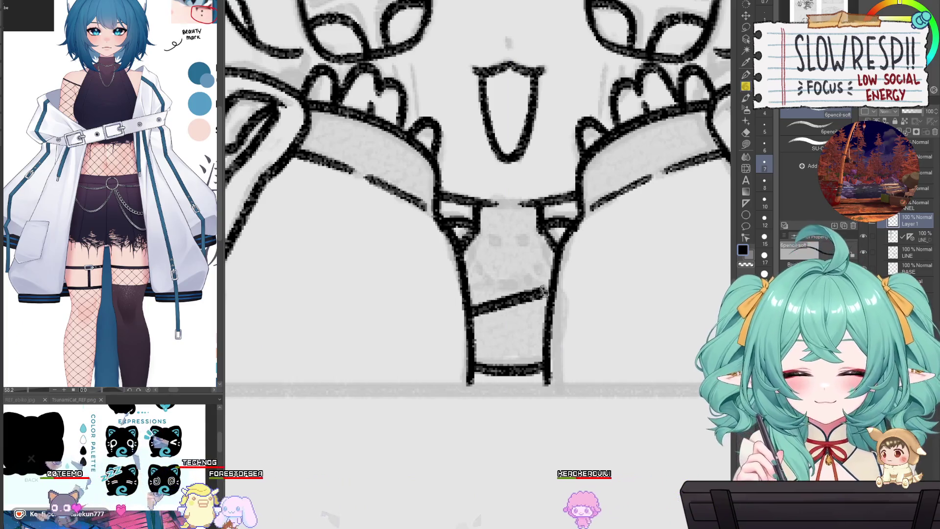
key("ctrl+z")
key("ctrl+z")
key("ctrl+z")
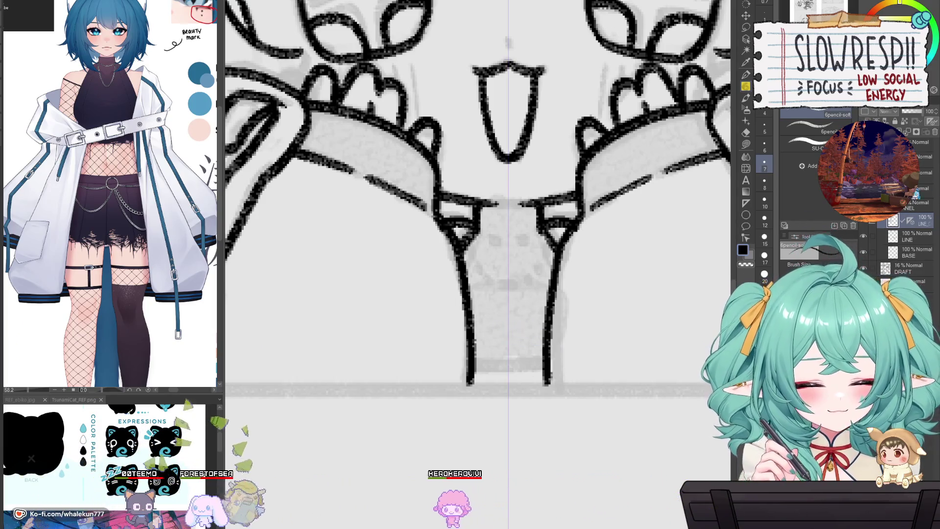
key("ctrl+shift+n")
mouse_move(472, 318)
left_mouse_down()
mouse_move(548, 296)
mouse_move(529, 300)
left_mouse_up()
key("ctrl+z")
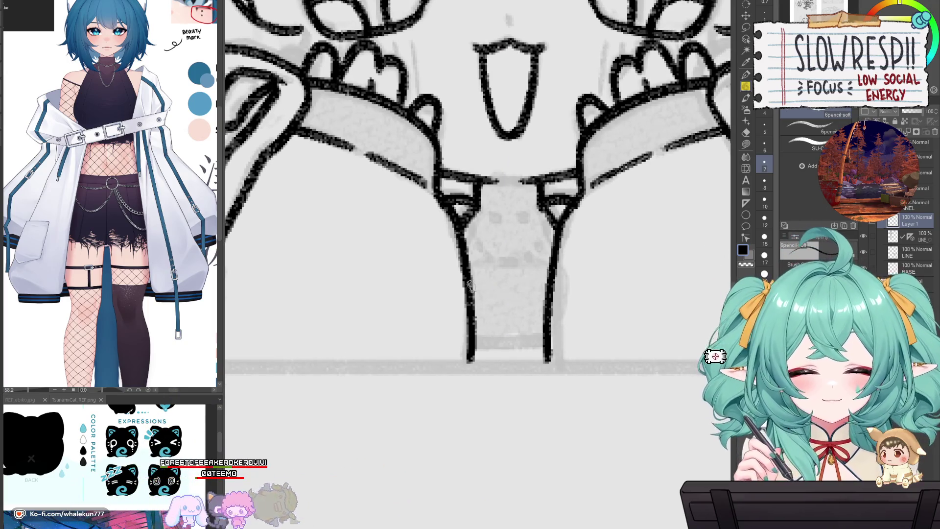
mouse_move(471, 290)
left_mouse_down()
mouse_move(491, 295)
mouse_move(486, 363)
left_mouse_up()
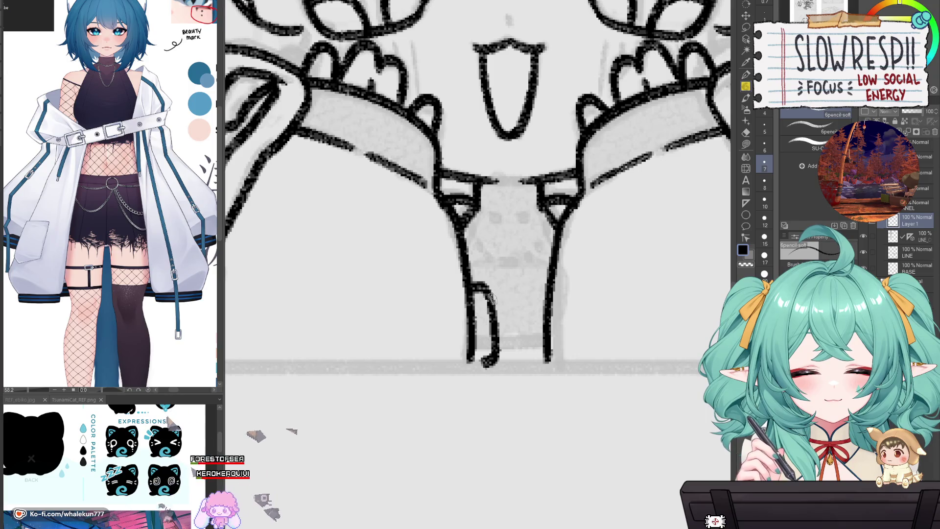
left_click_drag(469, 292, 551, 279)
left_click_drag(487, 364, 546, 343)
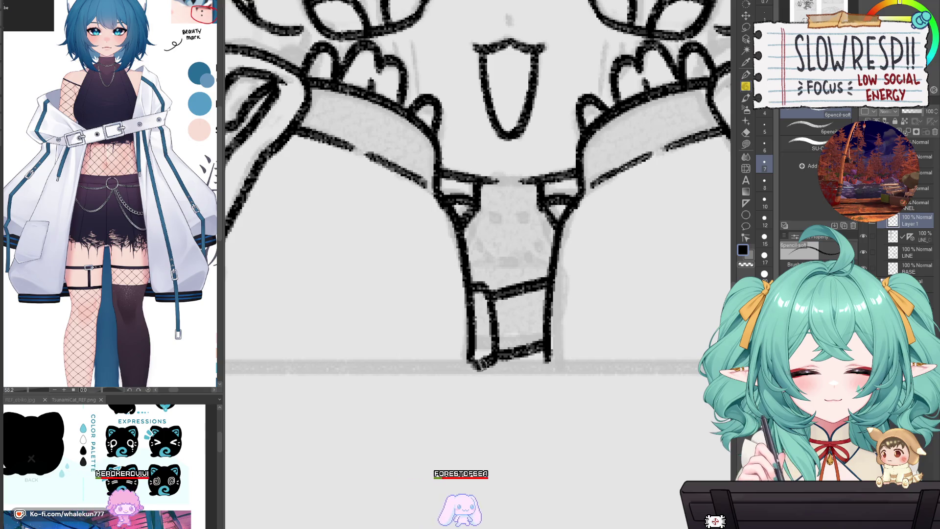
scroll(567, 417, "down", 3)
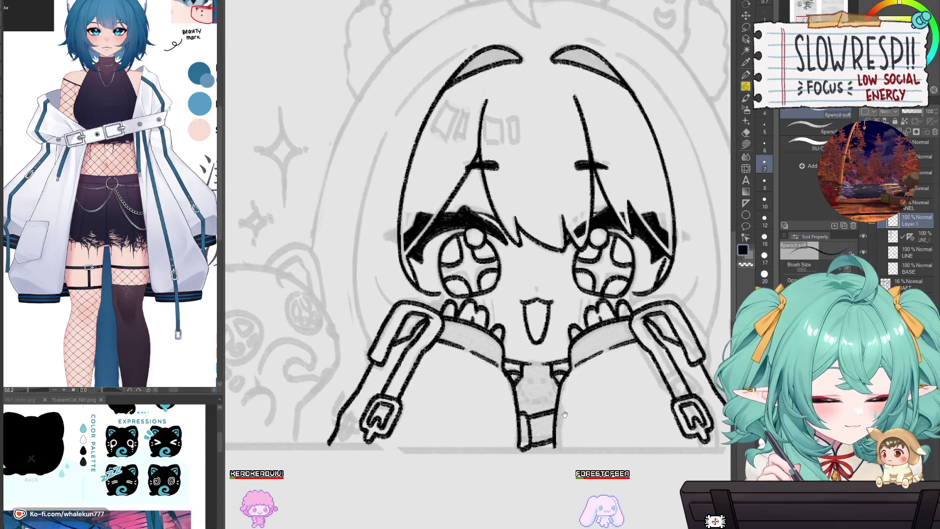
Add a new layer and try placing a ruler guide, then remove it.
scroll(567, 417, "down", 2)
key("ctrl+shift+n")
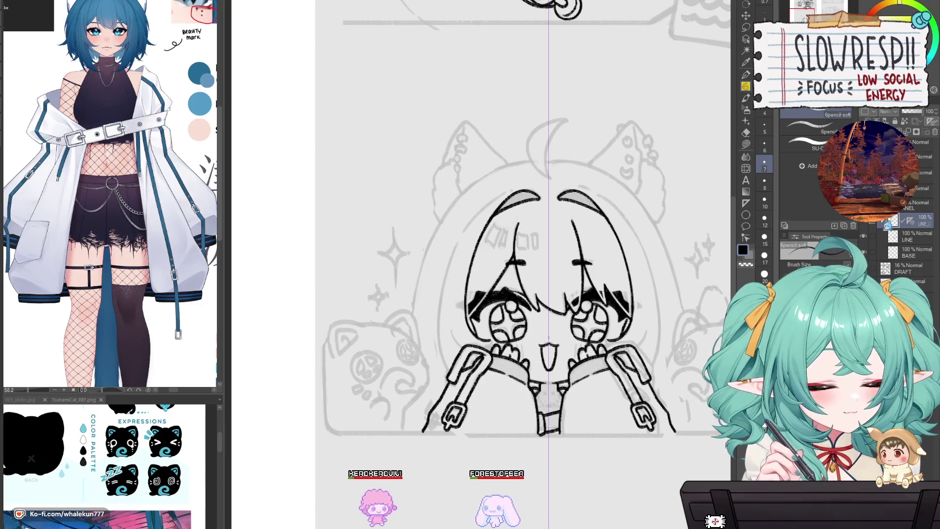
scroll(478, 265, "down", 2)
left_click(746, 203)
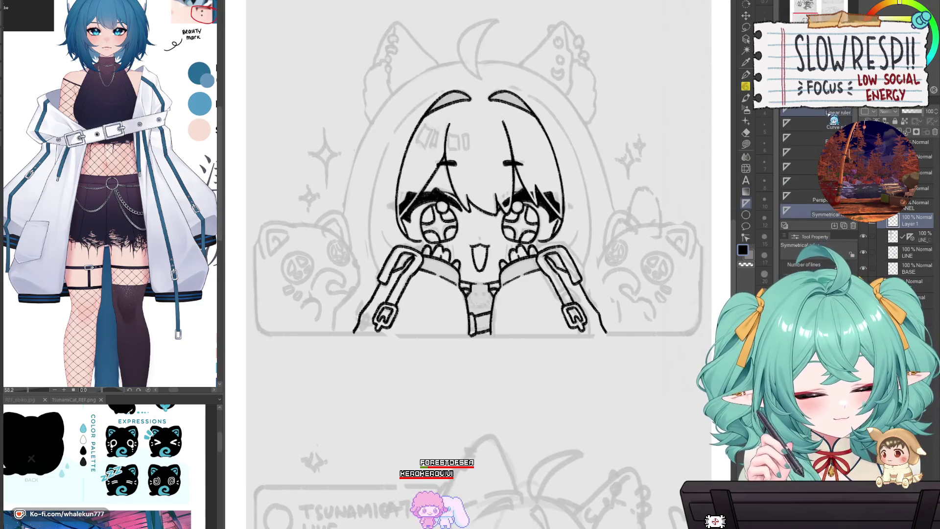
mouse_move(272, 334)
left_mouse_down()
mouse_move(314, 378)
mouse_move(734, 378)
mouse_move(613, 368)
left_mouse_up()
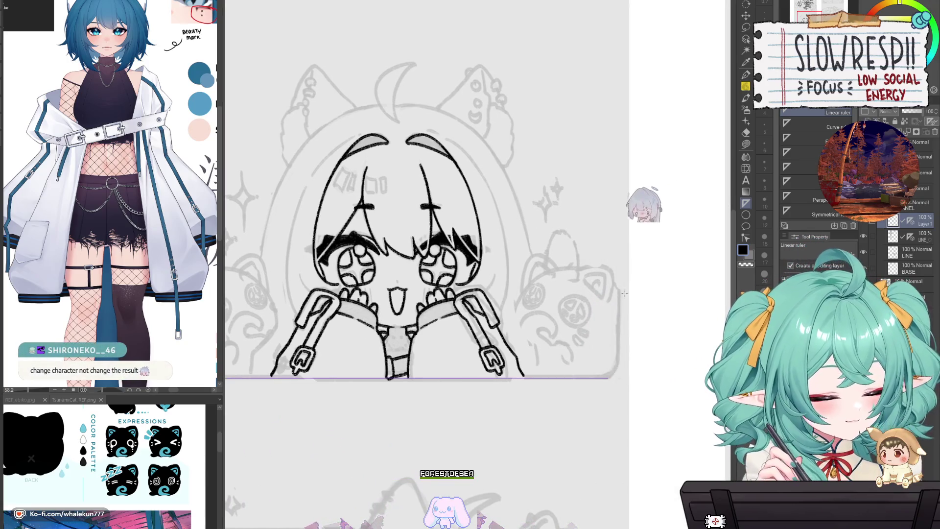
left_click_drag(466, 381, 640, 359)
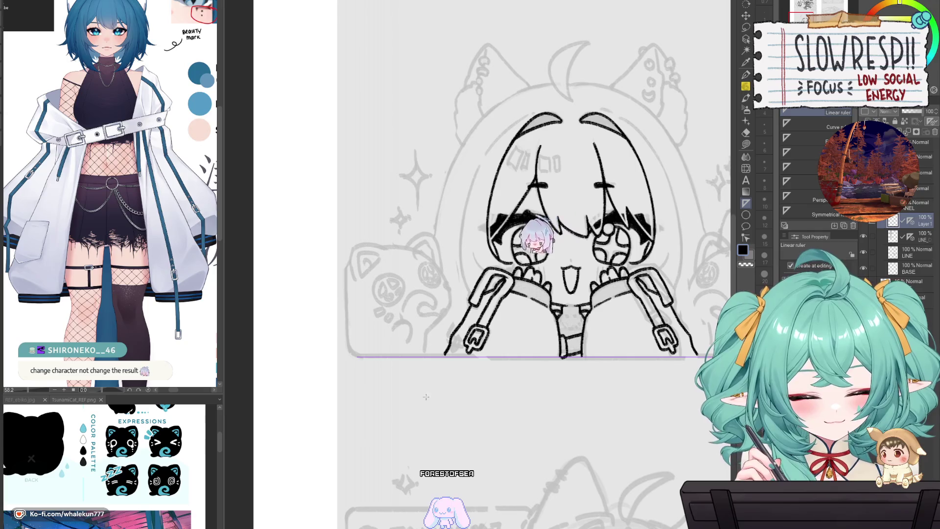
key("ctrl+z")
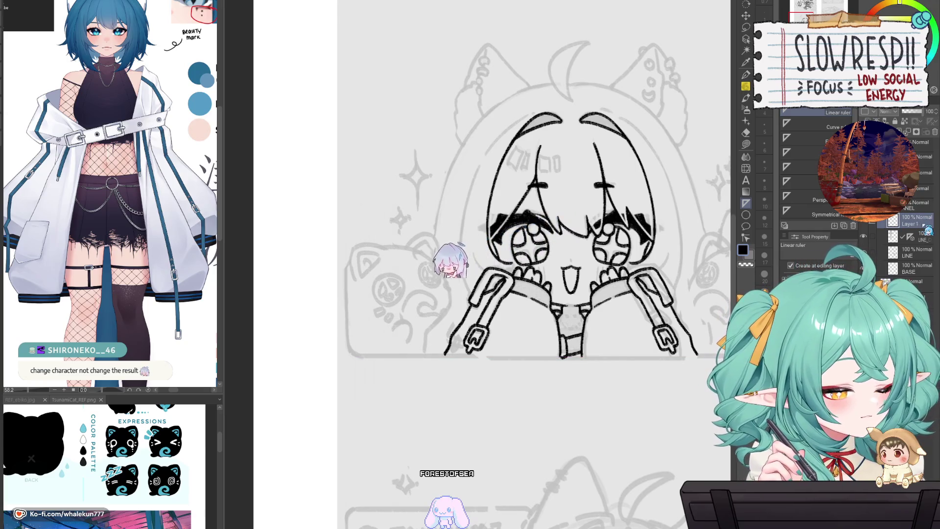
Make Layer 1 current and lay a horizontal ruler along the panel's bottom edge.
left_click(912, 222)
left_click(912, 221)
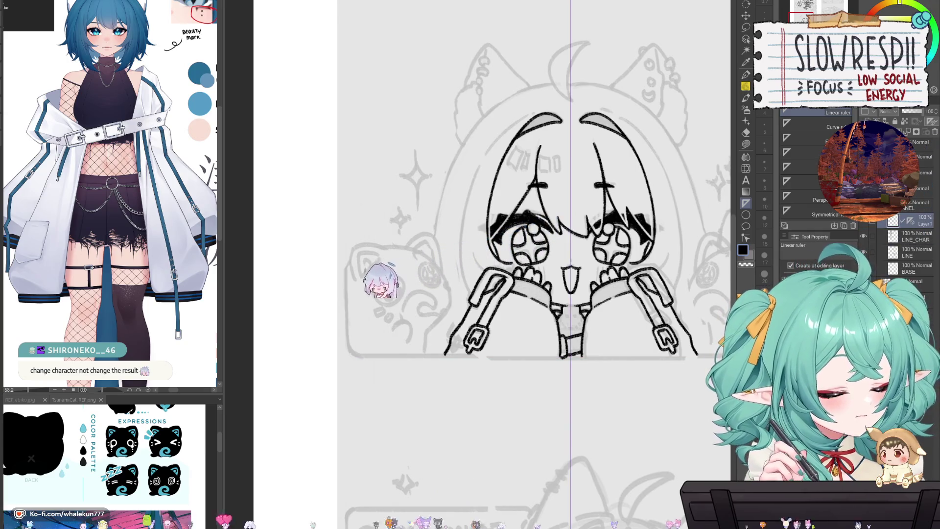
mouse_move(330, 348)
left_mouse_down()
mouse_move(534, 355)
mouse_move(395, 354)
mouse_move(562, 372)
mouse_move(580, 363)
left_mouse_up()
Ink a straight bottom border line along the horizontal guide with the 6pencil-soft pencil.
key("p")
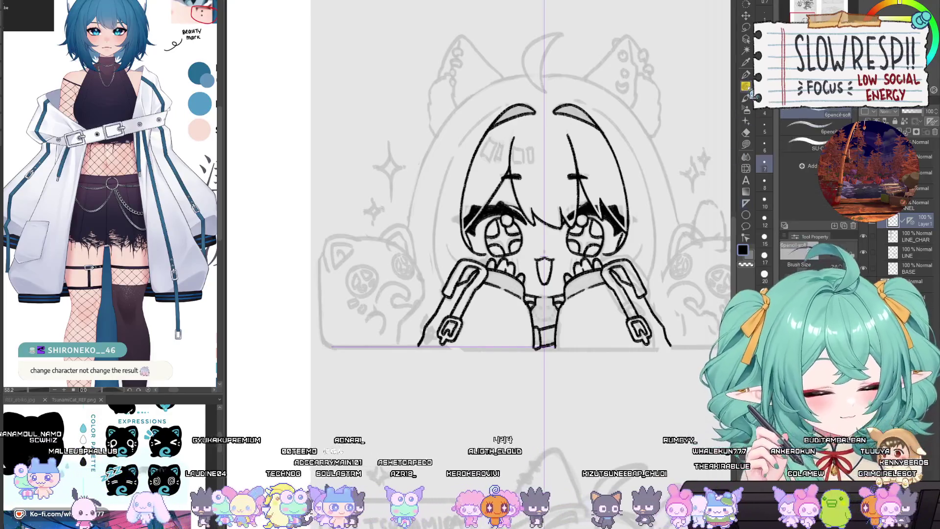
mouse_move(343, 363)
left_mouse_down()
mouse_move(568, 364)
mouse_move(510, 400)
mouse_move(603, 360)
left_mouse_up()
scroll(568, 364, "up", 3)
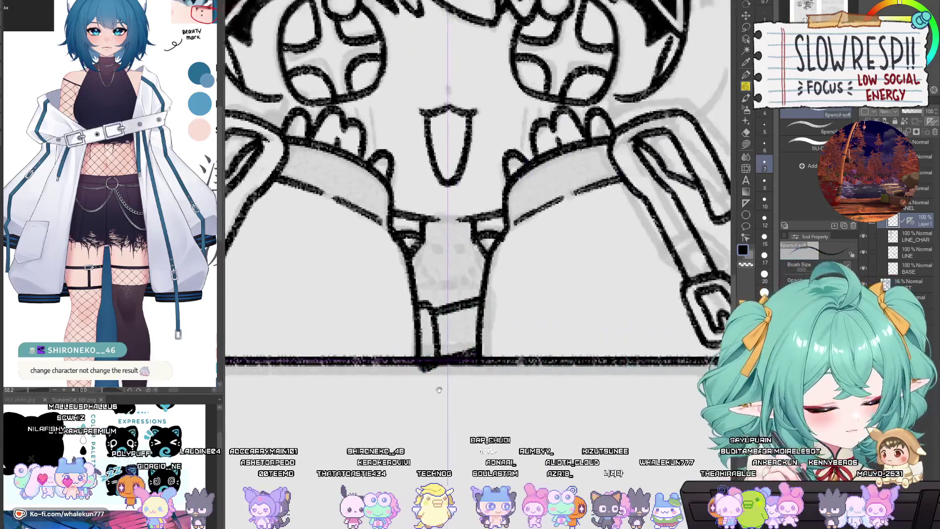
scroll(602, 360, "down", 3)
Select the bottom ruler with the Object tool and check the border with the eraser and pencil.
key("k")
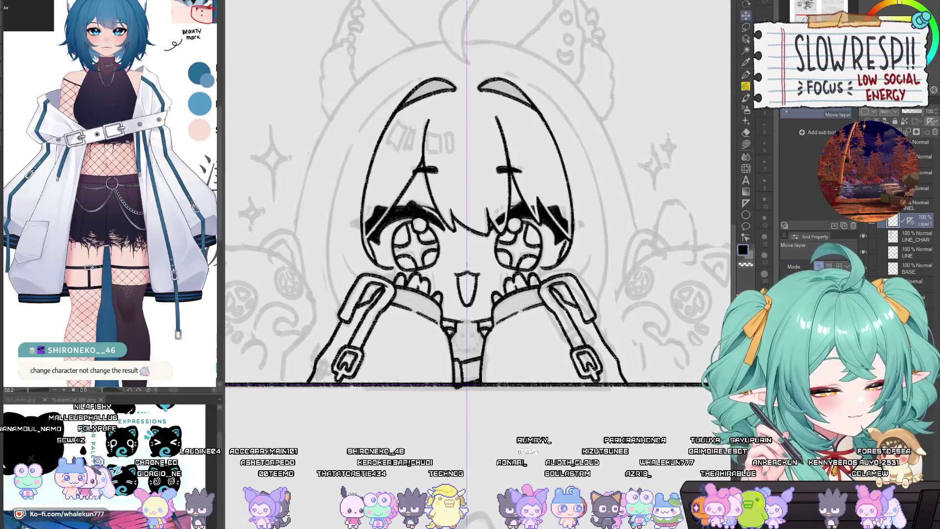
key("o")
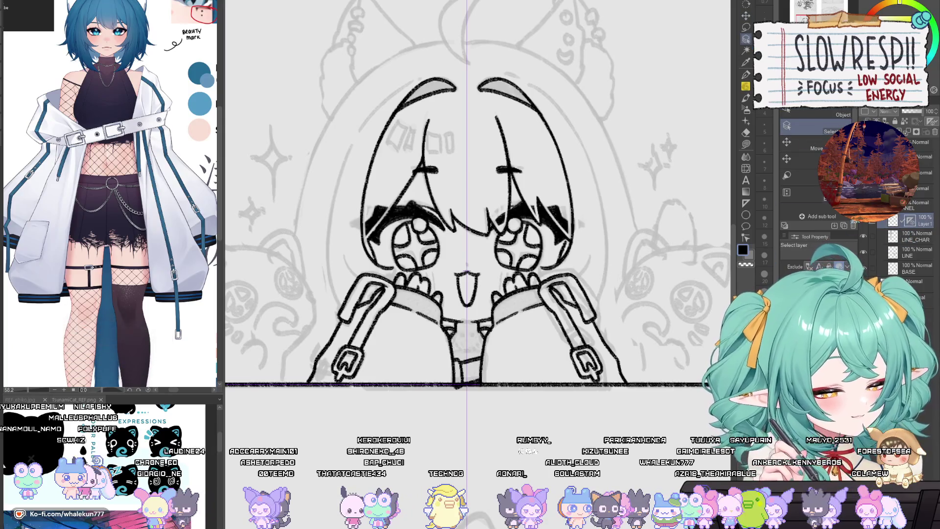
scroll(391, 390, "up", 2)
left_click(414, 387)
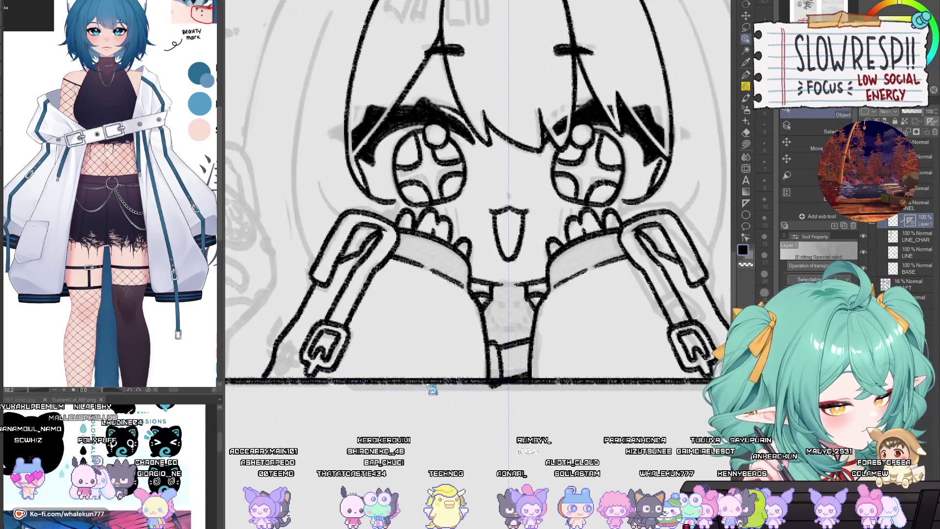
key("e")
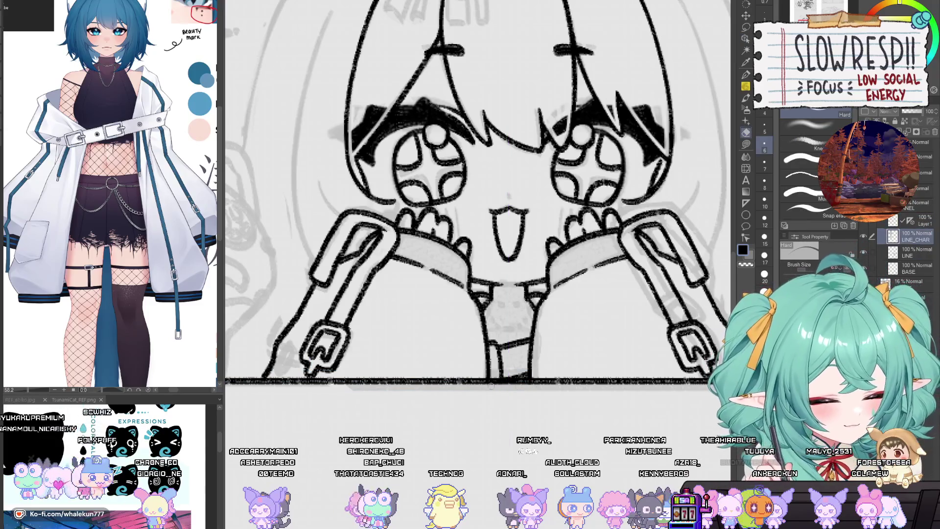
scroll(526, 394, "down", 2)
left_click_drag(527, 394, 589, 342)
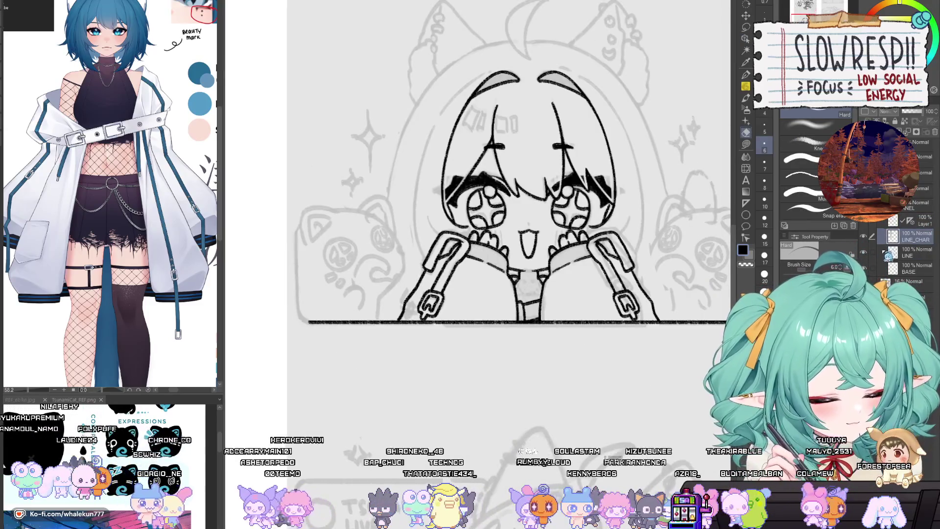
key("p")
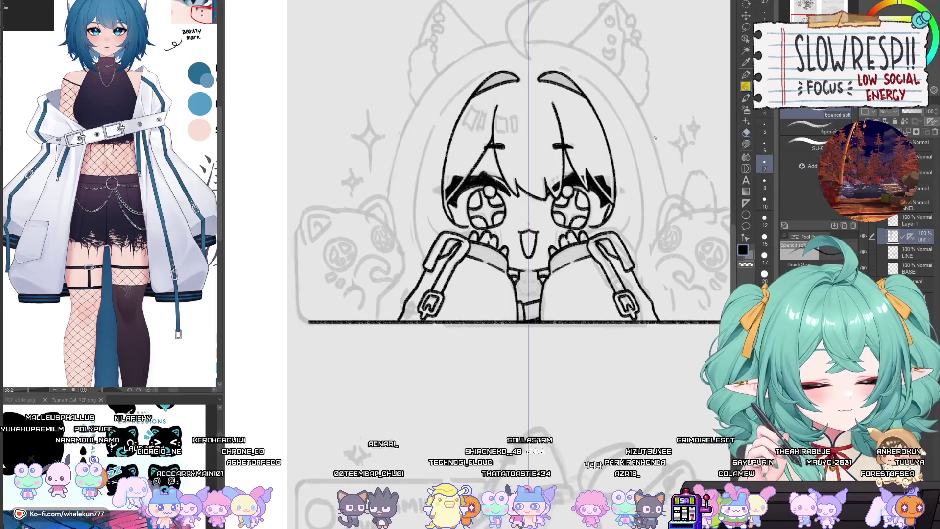
scroll(440, 316, "up", 3)
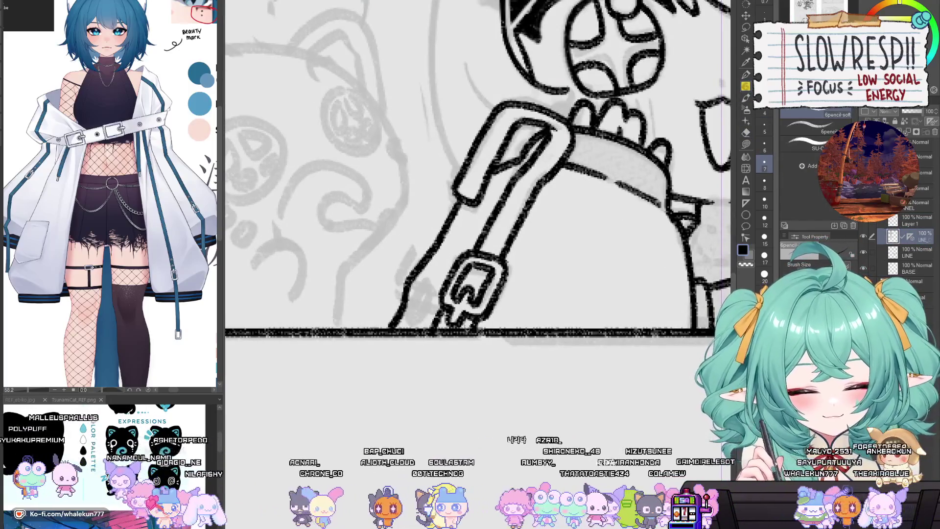
scroll(396, 320, "down", 3)
scroll(505, 431, "up", 1)
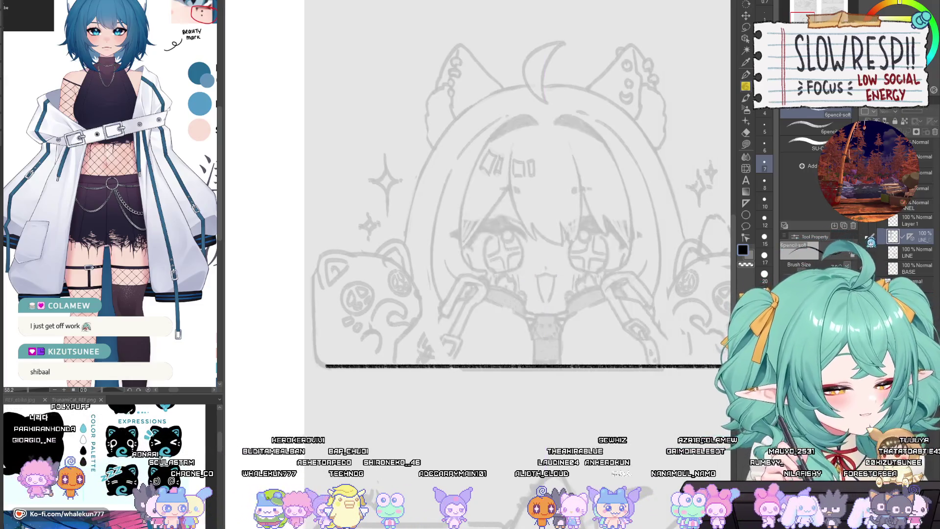
left_click(896, 221)
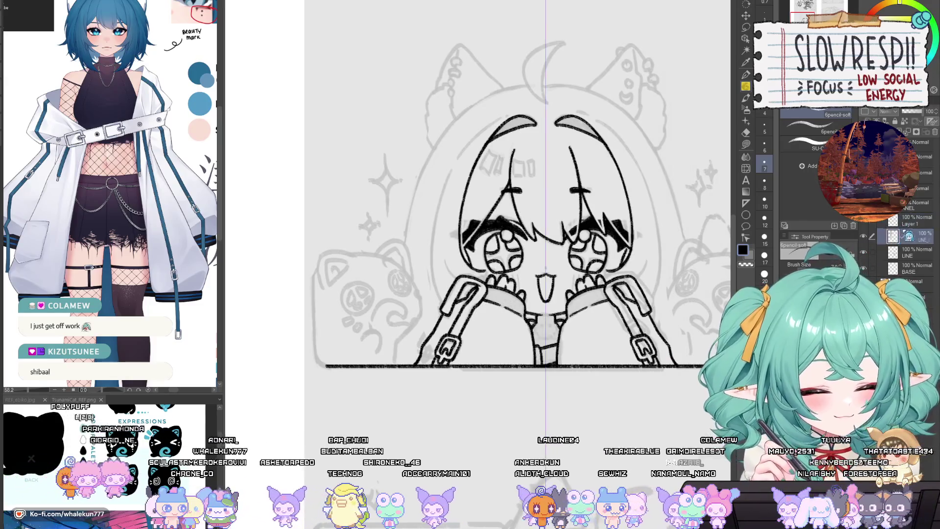
key("u")
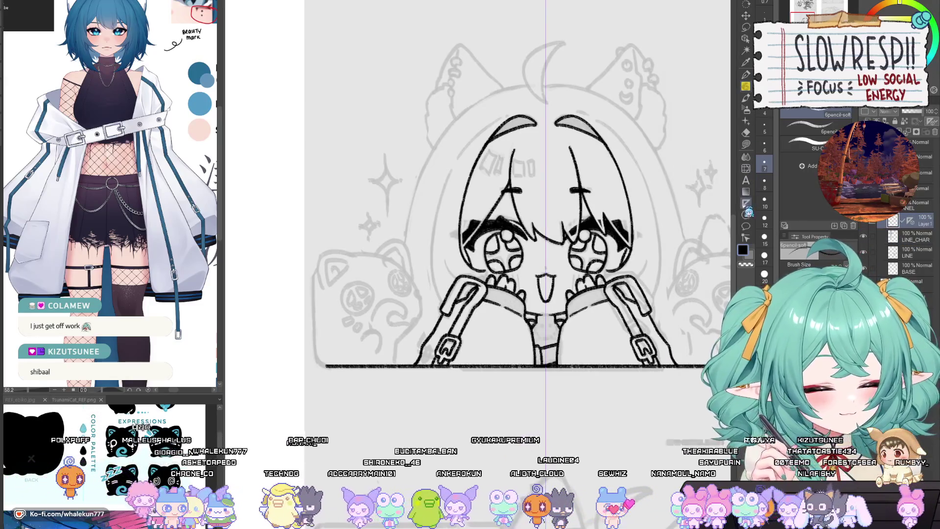
scroll(427, 264, "up", 5)
left_click_drag(427, 264, 417, 103)
Lay a vertical ruler on the left edge and ink the panel's left border along it.
left_click_drag(431, 273, 447, 344)
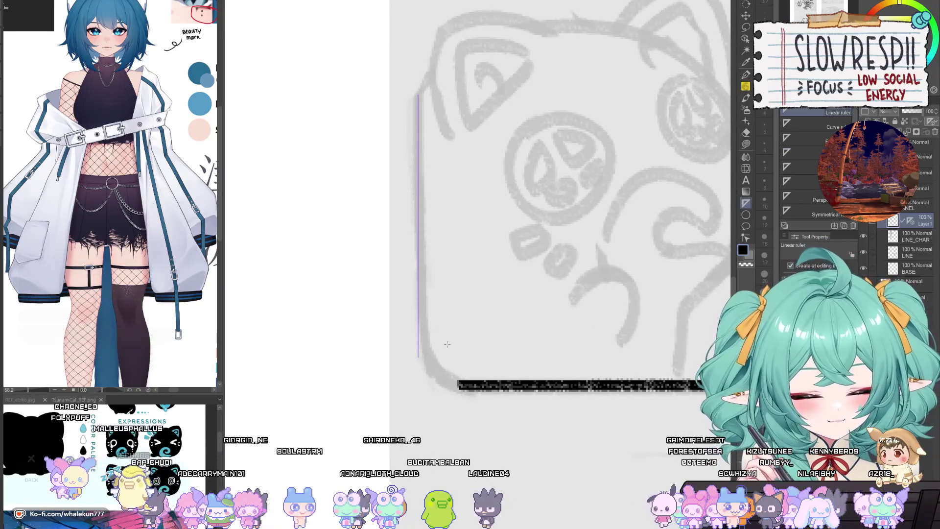
key("p")
left_click_drag(429, 94, 435, 361)
scroll(475, 331, "down", 5)
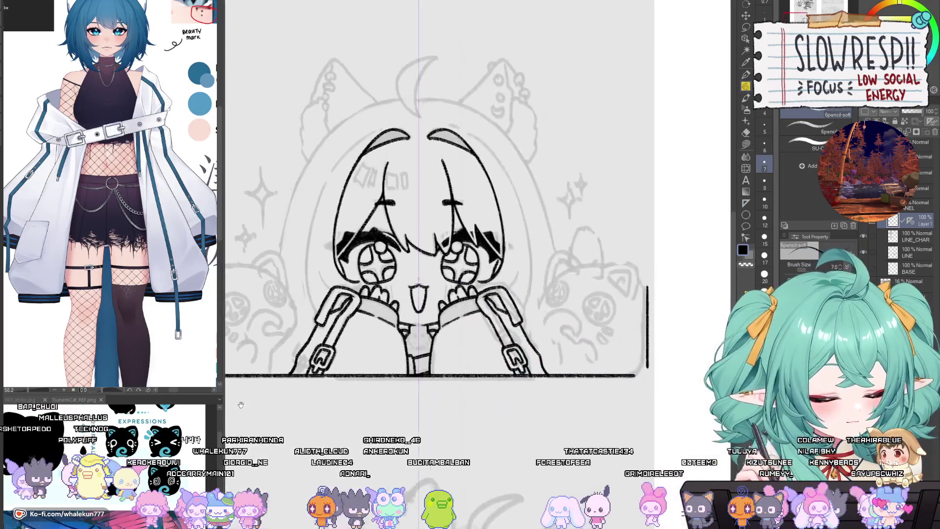
scroll(550, 292, "up", 4)
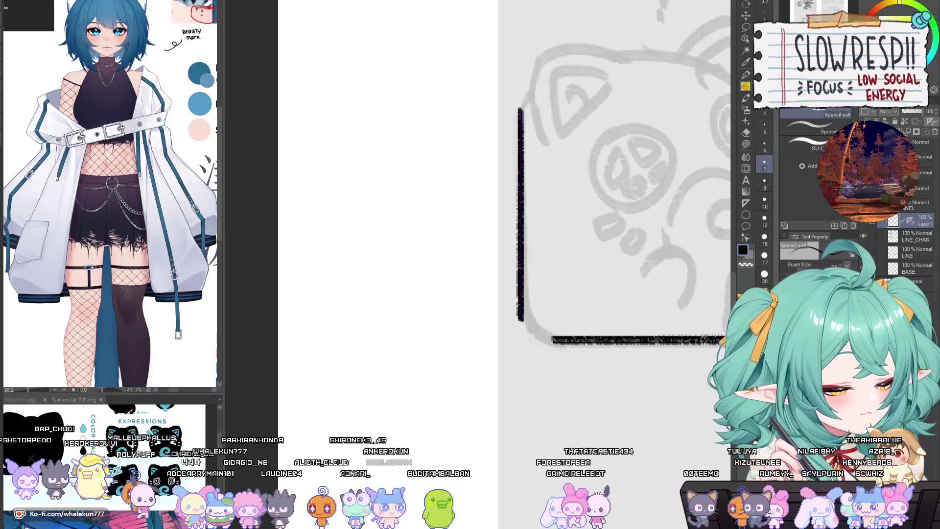
left_click(746, 39)
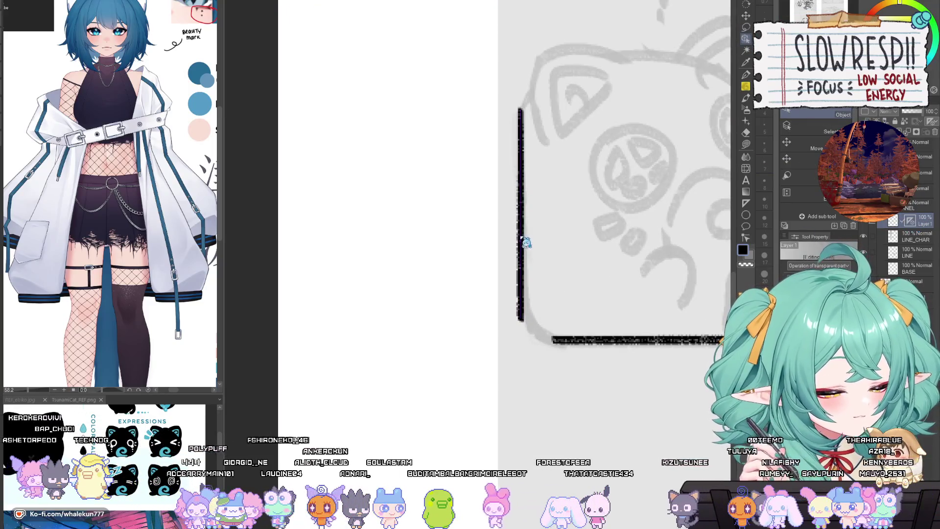
key("p")
Draw the rounded lower-left corner joining the left and bottom borders.
left_click_drag(536, 237, 429, 190)
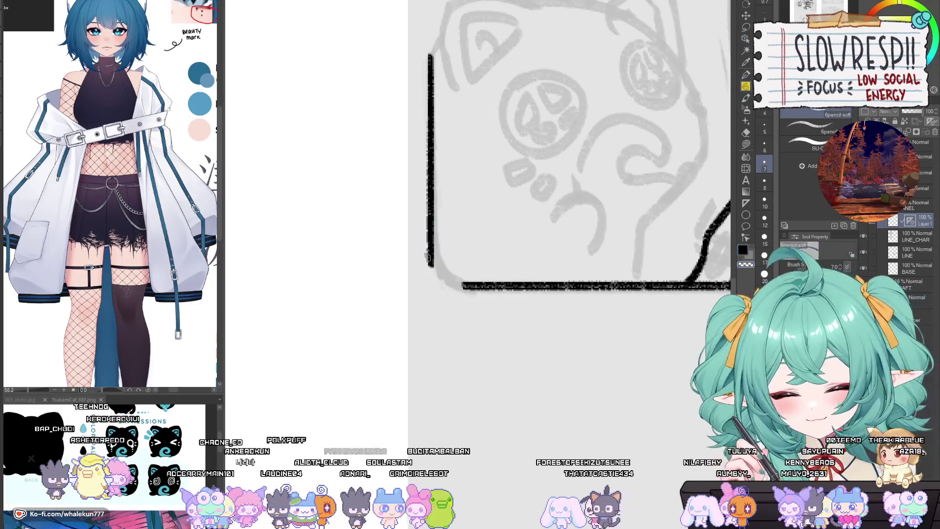
left_click_drag(443, 248, 437, 237)
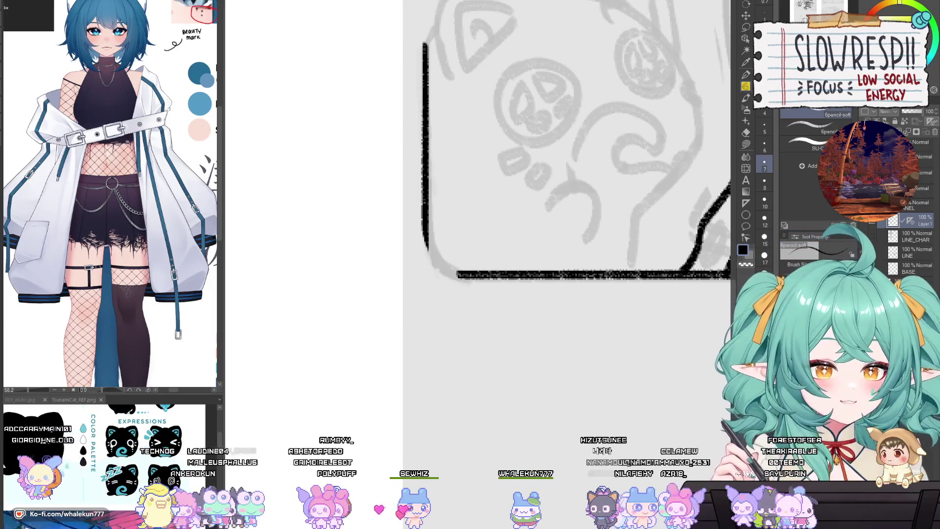
left_click_drag(515, 313, 527, 319)
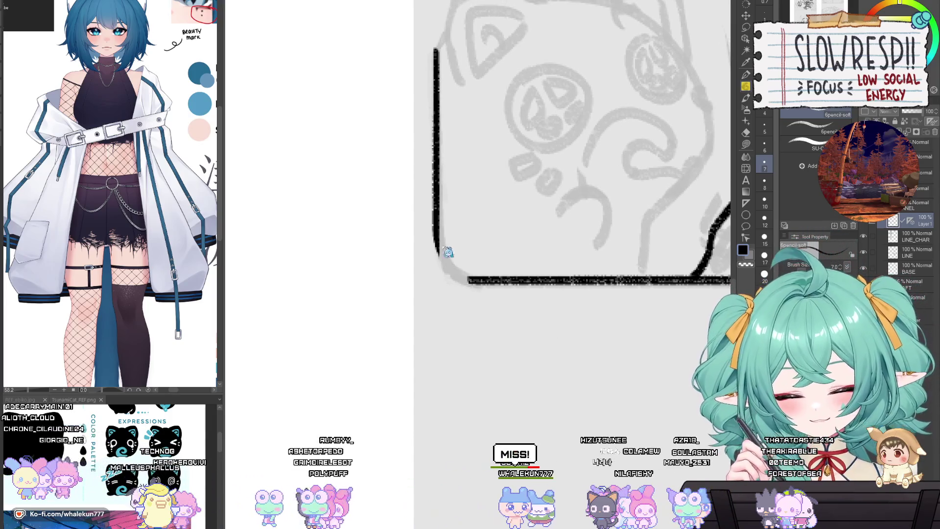
left_click_drag(434, 232, 483, 281)
key("ctrl+z")
left_click_drag(434, 233, 483, 282)
key("ctrl+z")
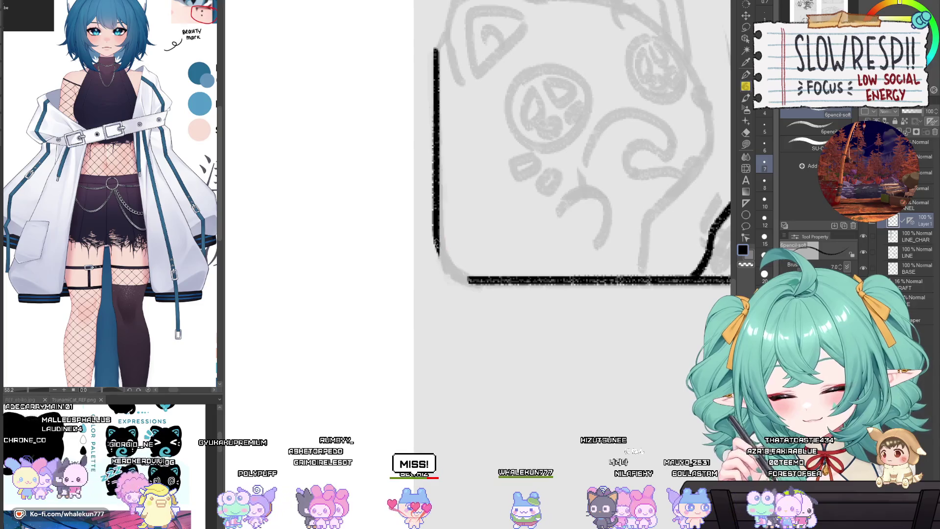
left_click_drag(435, 233, 482, 281)
key("ctrl+z")
left_click_drag(434, 233, 483, 282)
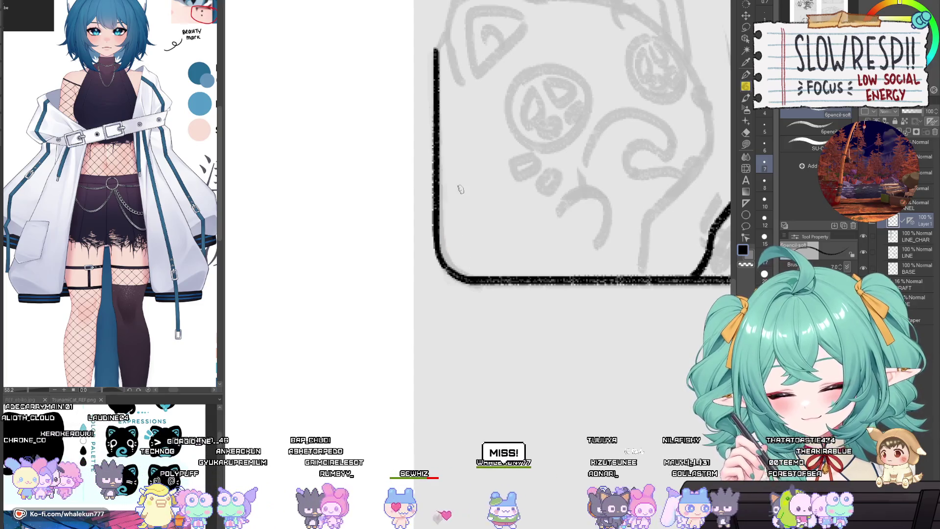
left_click_drag(461, 190, 529, 347)
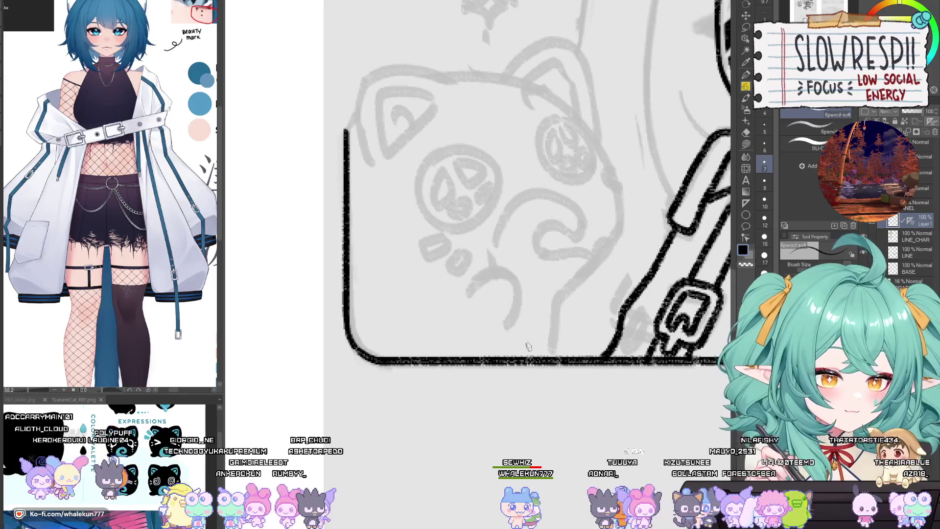
scroll(528, 347, "down", 5)
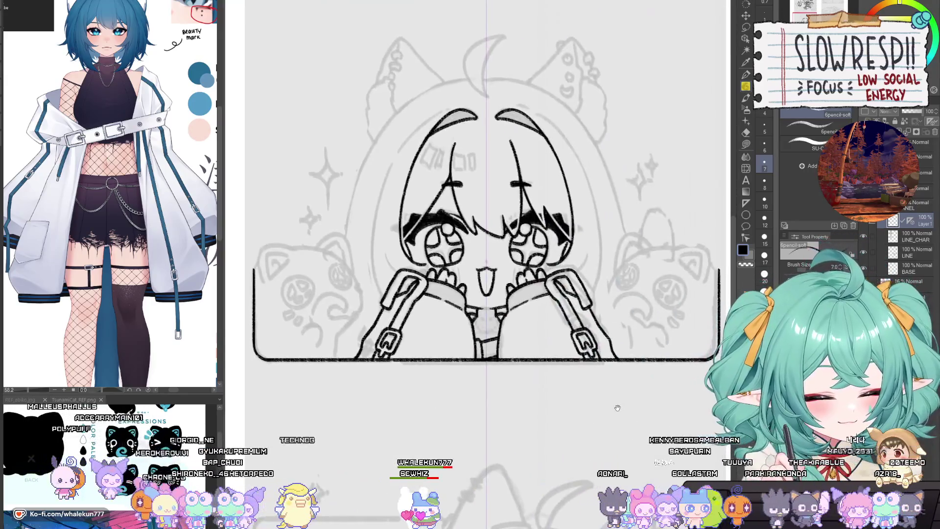
mouse_move(618, 408)
left_mouse_down()
mouse_move(642, 420)
mouse_move(575, 459)
left_mouse_up()
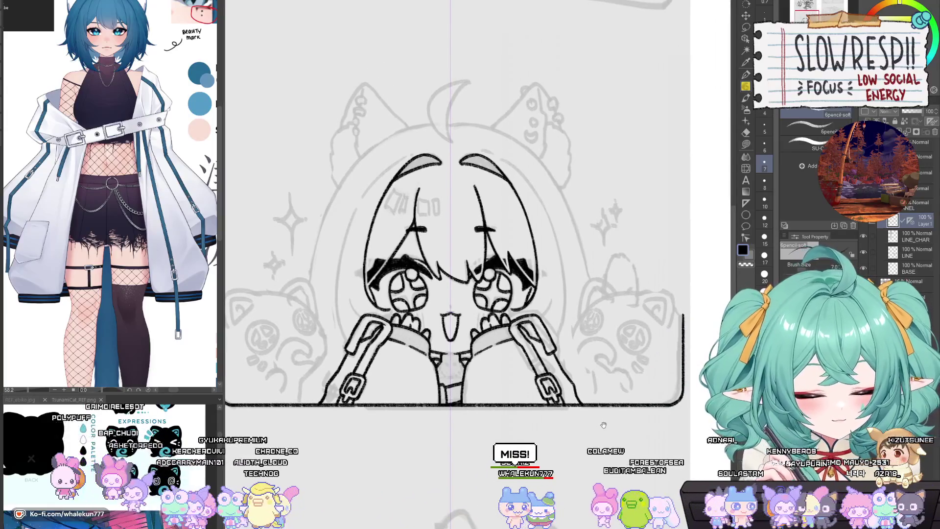
left_click_drag(603, 419, 639, 425)
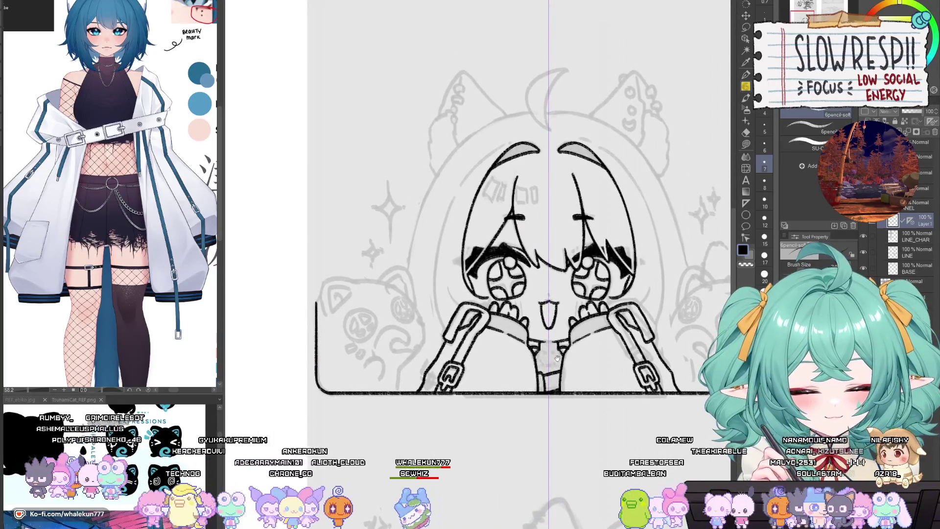
mouse_move(618, 385)
left_mouse_down()
mouse_move(582, 394)
mouse_move(581, 411)
left_mouse_up()
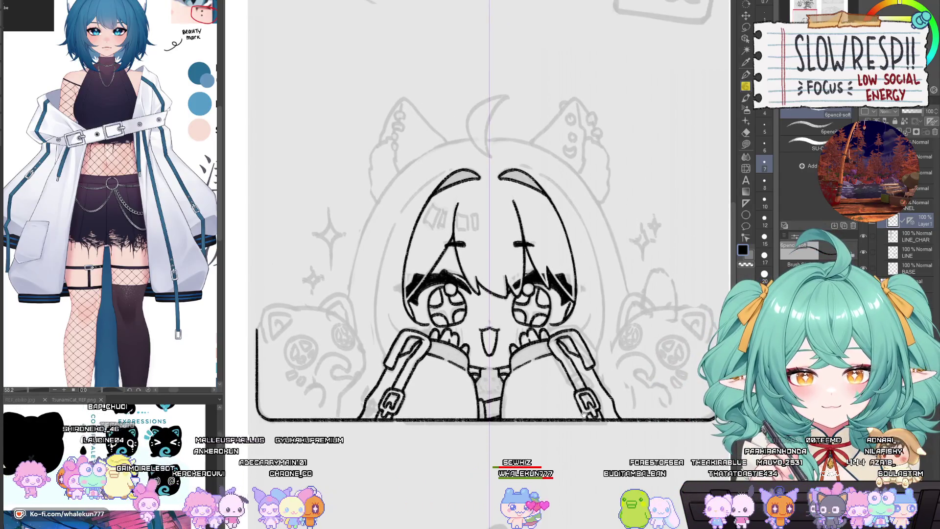
mouse_move(582, 414)
left_mouse_down()
mouse_move(590, 424)
mouse_move(570, 425)
mouse_move(569, 414)
left_mouse_up()
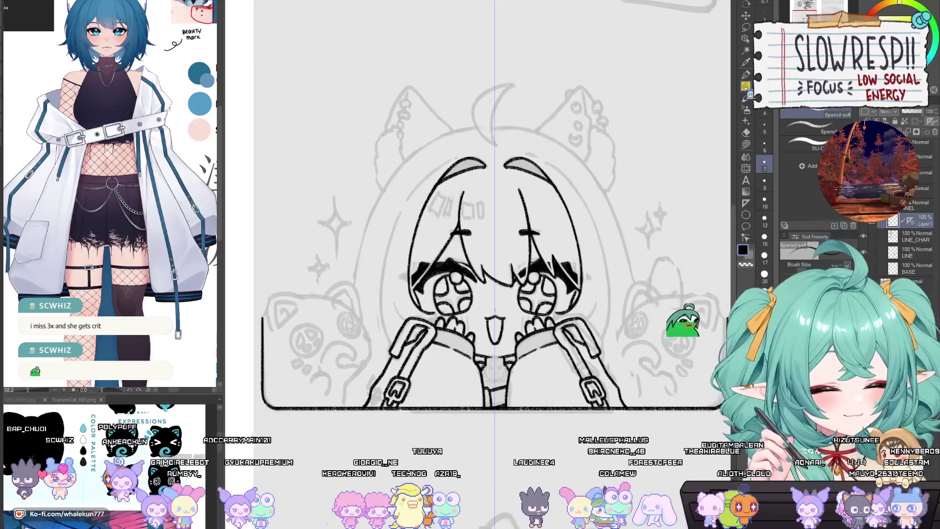
left_click_drag(500, 317, 639, 278)
On the LINE_CHAR layer, join the broken line below the mouth.
left_click(917, 230)
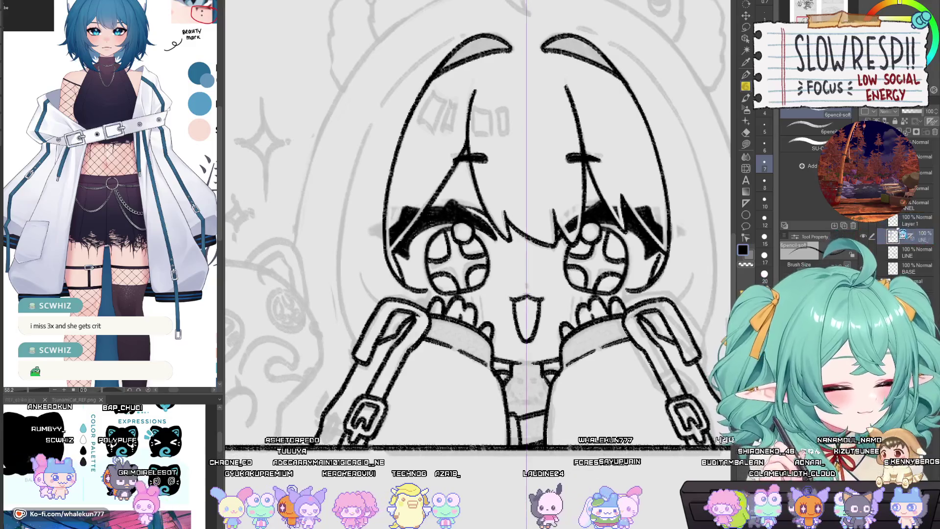
scroll(607, 423, "up", 2)
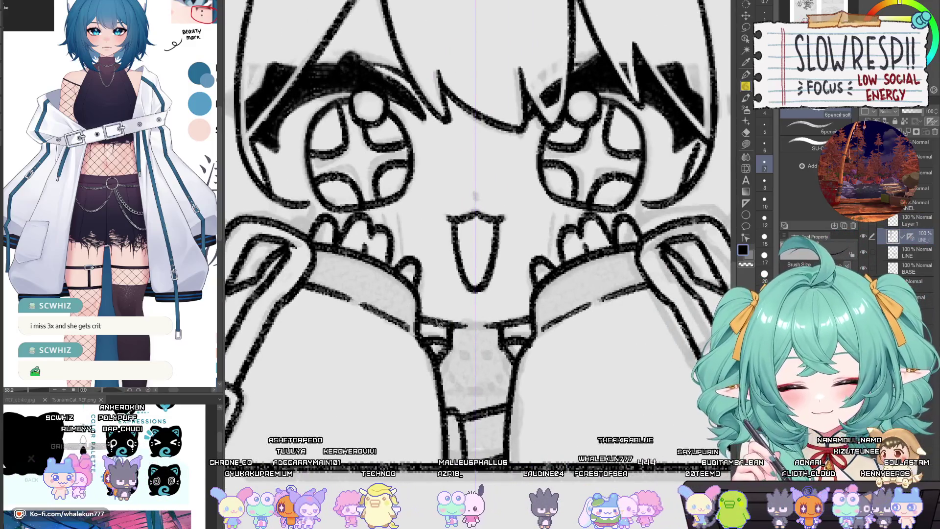
left_click_drag(435, 324, 512, 325)
Try the long curved outer hair line beside the face, undoing the misplaced stroke.
scroll(517, 266, "down", 5)
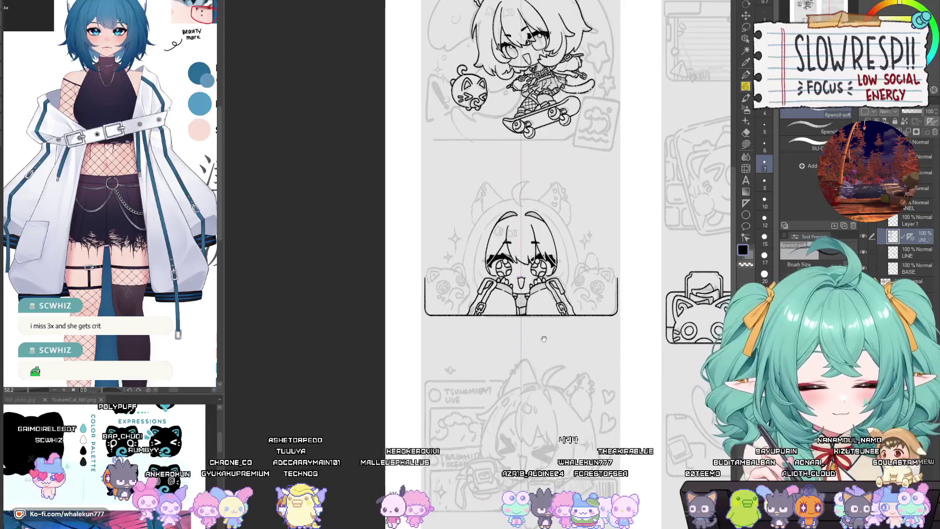
scroll(569, 292, "up", 2)
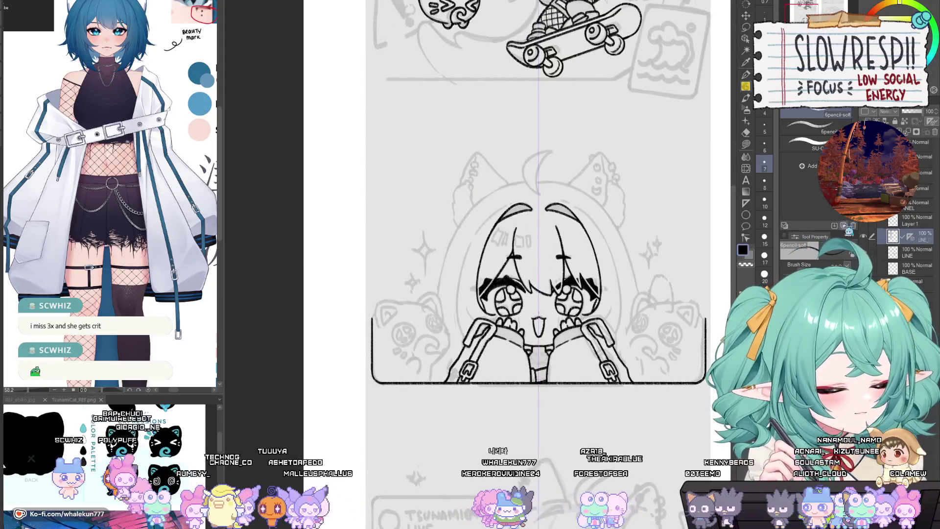
scroll(489, 236, "up", 2)
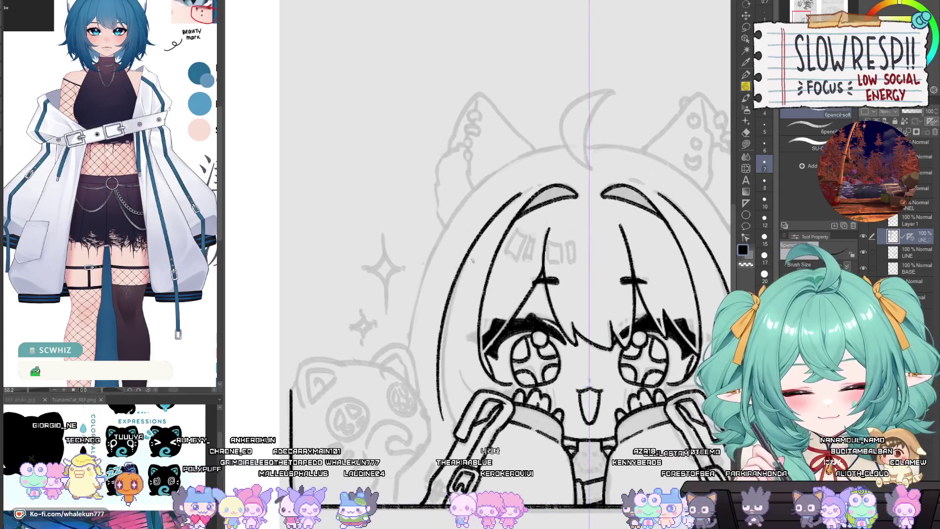
mouse_move(496, 211)
left_mouse_down()
mouse_move(433, 417)
mouse_move(442, 301)
mouse_move(440, 423)
mouse_move(441, 415)
left_mouse_up()
key("ctrl+z")
key("ctrl+z")
key("ctrl+z")
Draw the mirrored short cheek strokes beside both eyes.
scroll(547, 306, "up", 3)
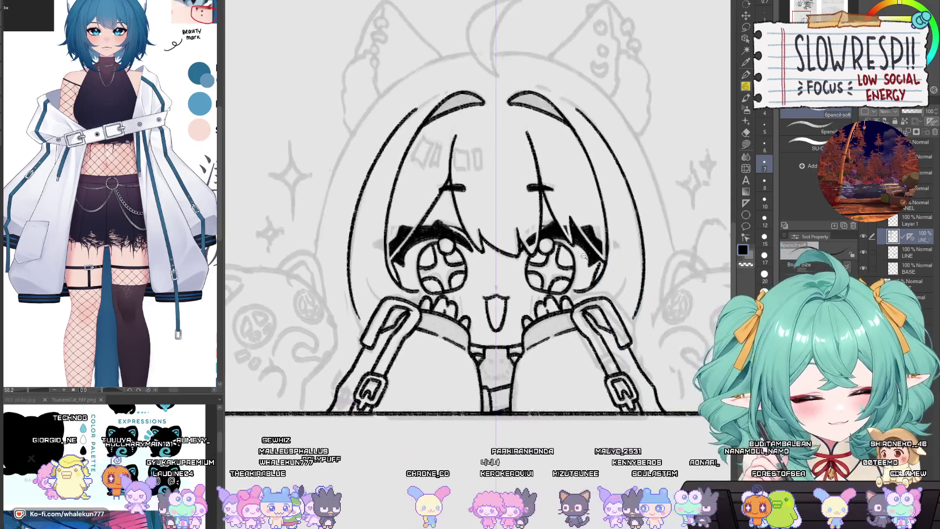
left_click_drag(563, 317, 578, 343)
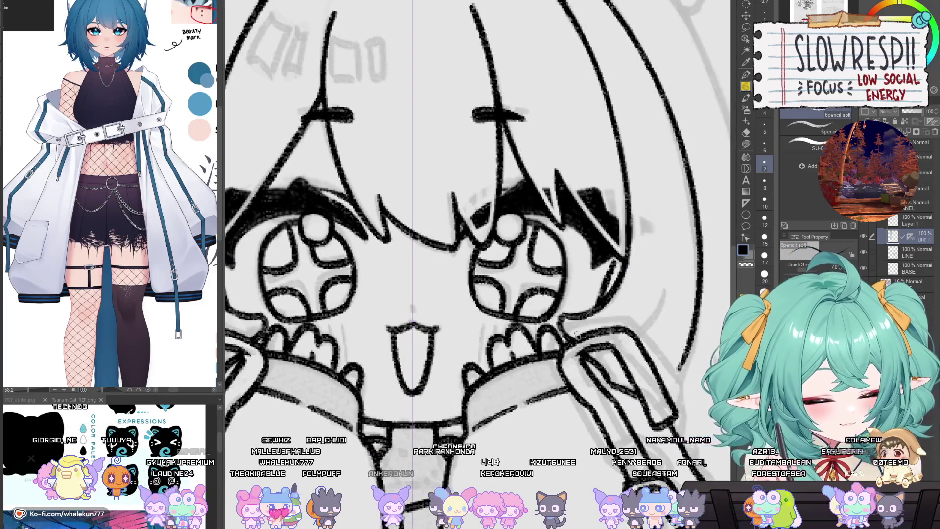
key("ctrl+z")
mouse_move(562, 311)
left_mouse_down()
mouse_move(563, 329)
mouse_move(579, 342)
left_mouse_up()
key("ctrl+z")
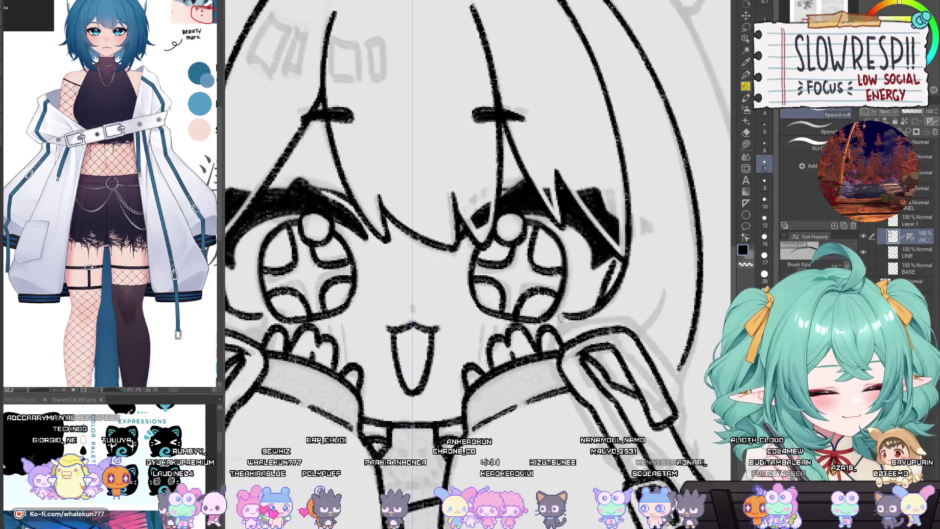
key("ctrl+y")
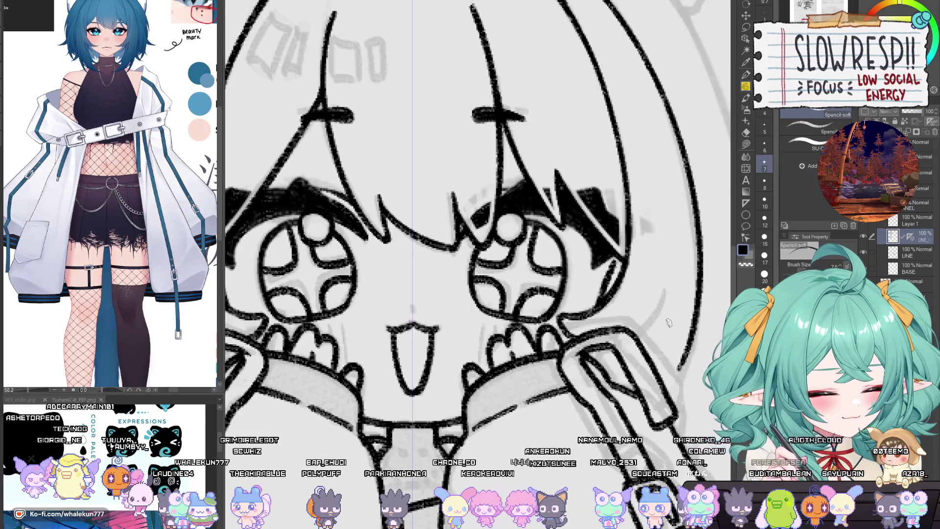
key("ctrl+z")
left_click_drag(669, 322, 637, 341)
key("ctrl+z")
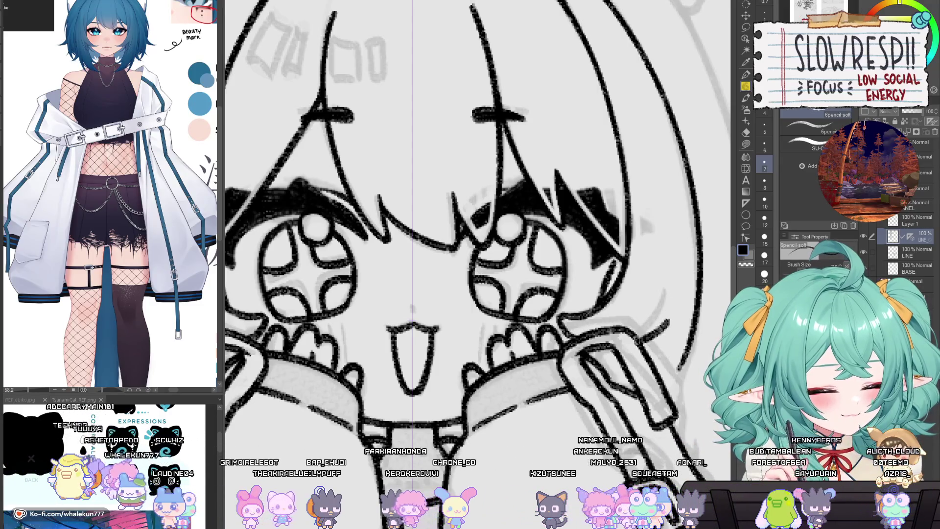
Redraw the thin hair-edge line down the left side of the face.
scroll(649, 330, "down", 5)
scroll(422, 209, "up", 5)
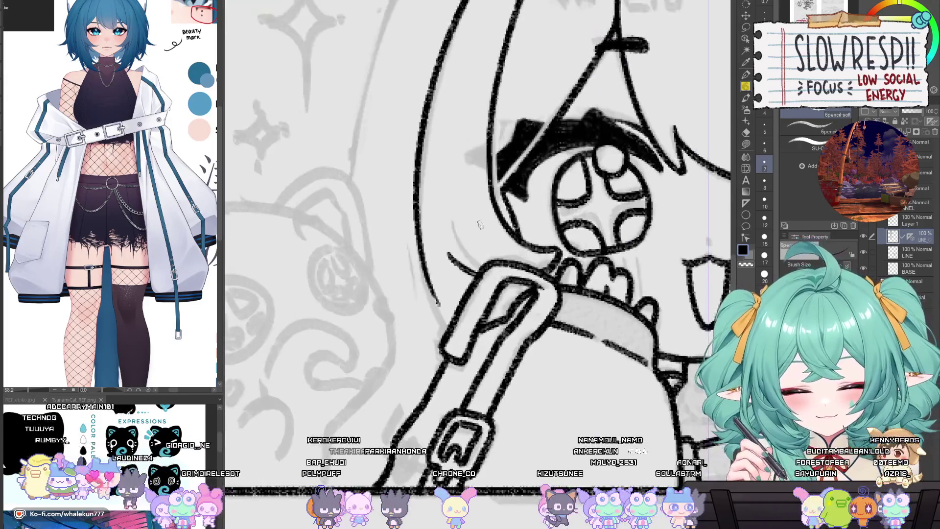
left_click_drag(421, 208, 437, 304)
key("ctrl+z")
left_click_drag(417, 206, 447, 333)
key("ctrl+z")
left_click_drag(416, 223, 448, 332)
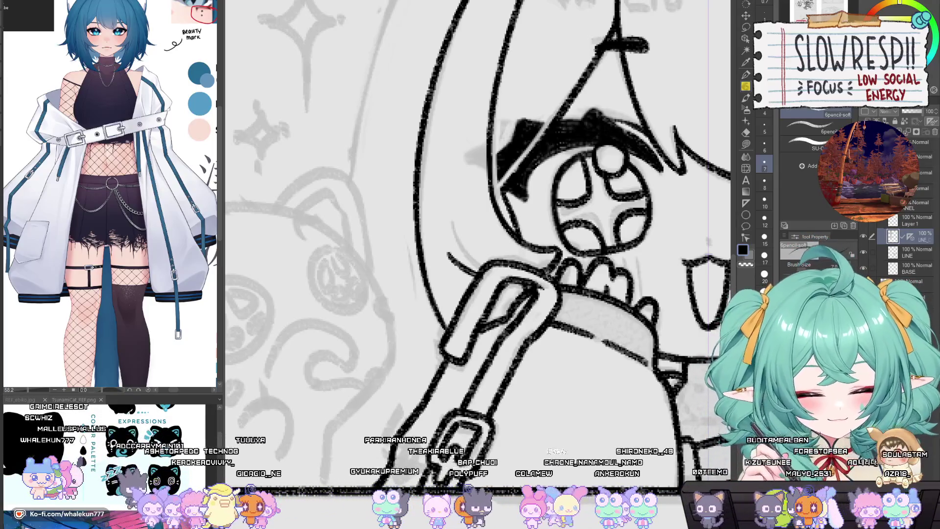
key("ctrl+0")
left_click_drag(617, 333, 561, 333)
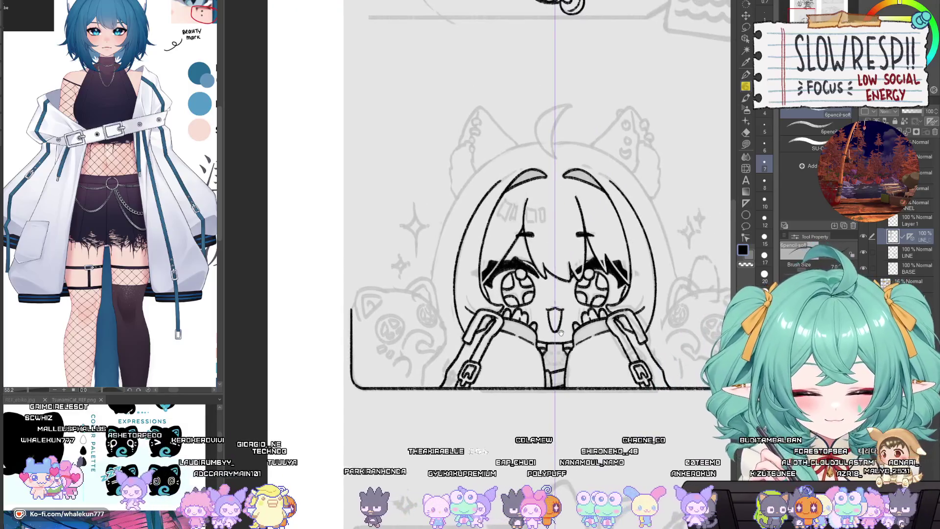
left_click(425, 275)
key("ctrl+0")
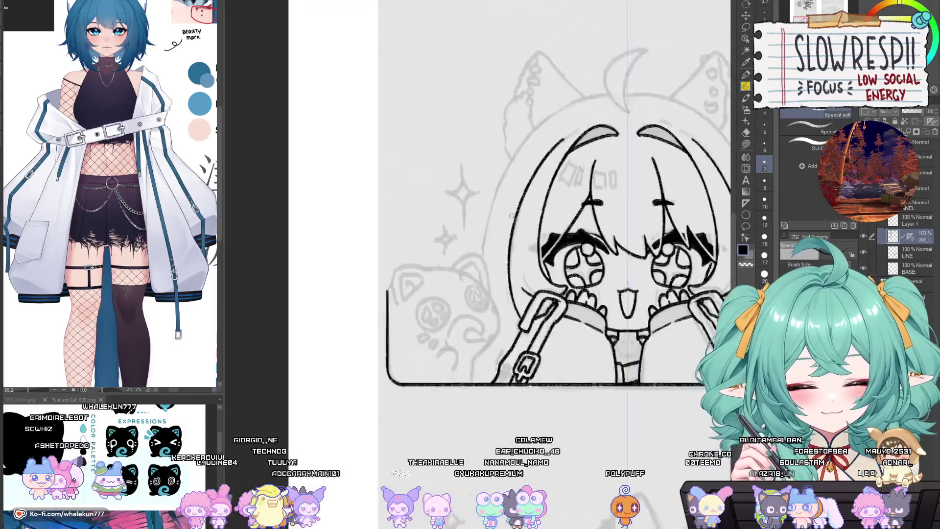
left_click_drag(518, 329, 505, 382)
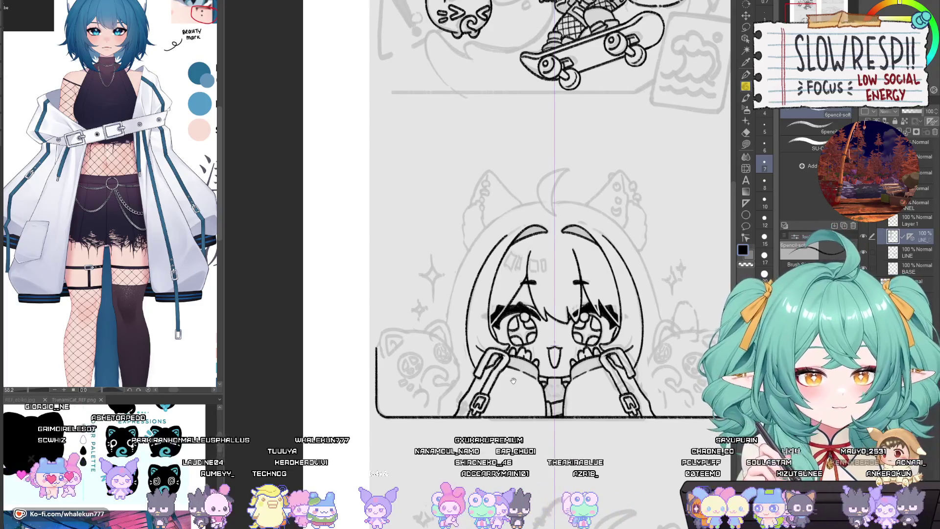
scroll(461, 274, "up", 2)
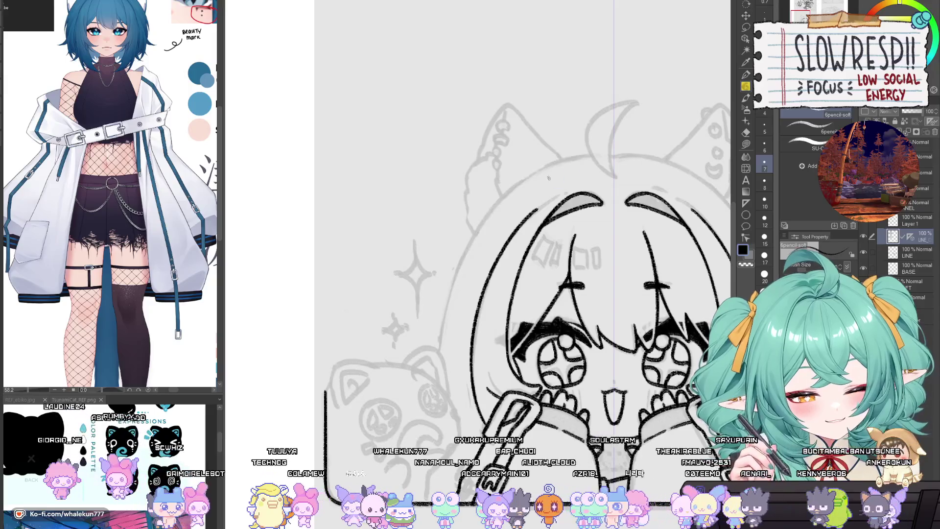
Draw mirrored hair arcs over the top of the head and patch the gap.
mouse_move(591, 155)
left_mouse_down()
mouse_move(495, 201)
mouse_move(442, 306)
left_mouse_up()
key("ctrl+z")
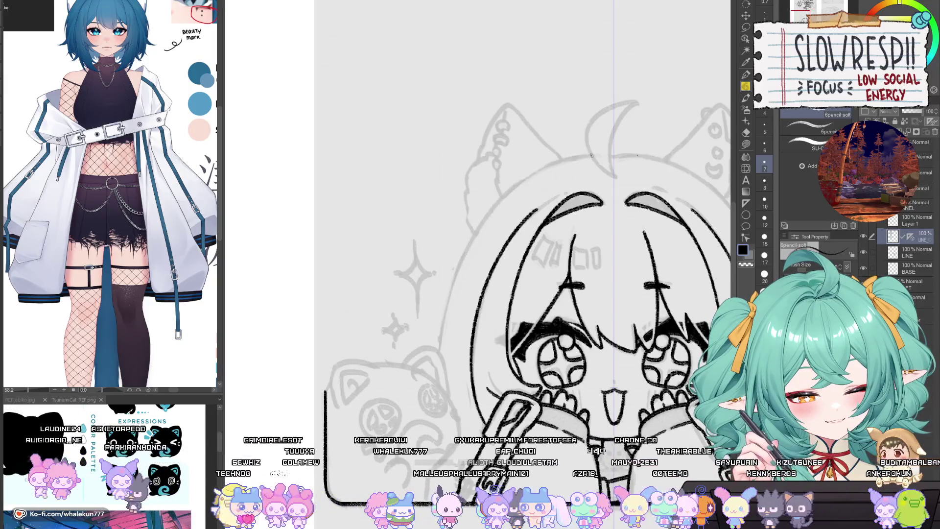
mouse_move(591, 154)
left_mouse_down()
mouse_move(469, 245)
mouse_move(451, 296)
left_mouse_up()
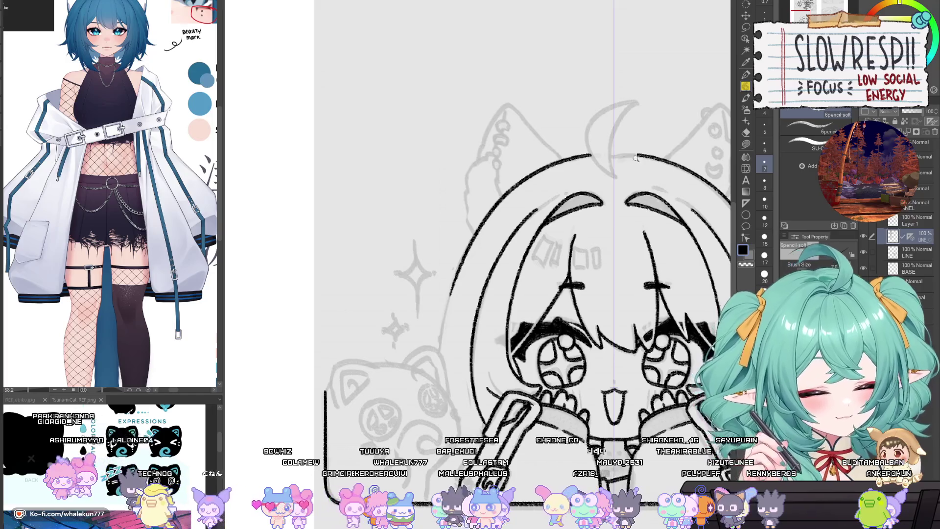
scroll(635, 158, "up", 3)
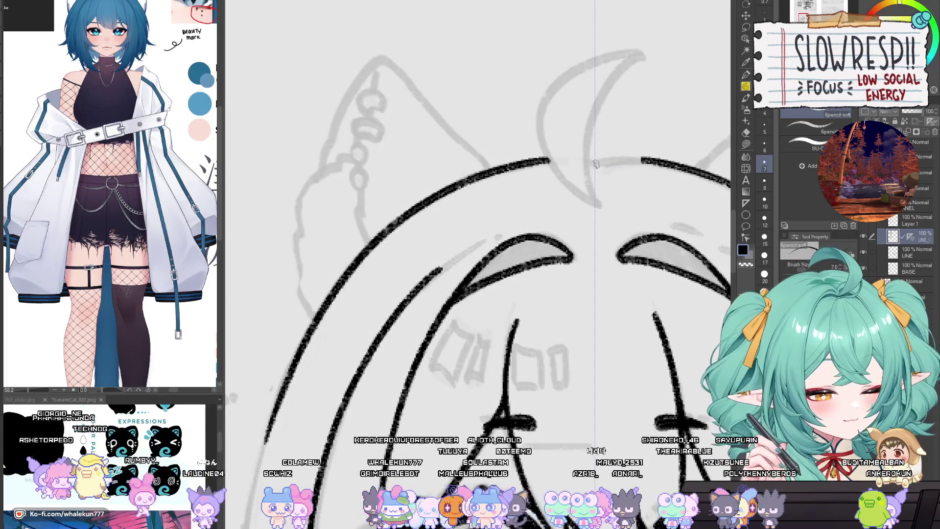
left_click_drag(596, 164, 543, 160)
key("ctrl+z")
Extend the left hair outline downward beside the face.
scroll(504, 194, "down", 4)
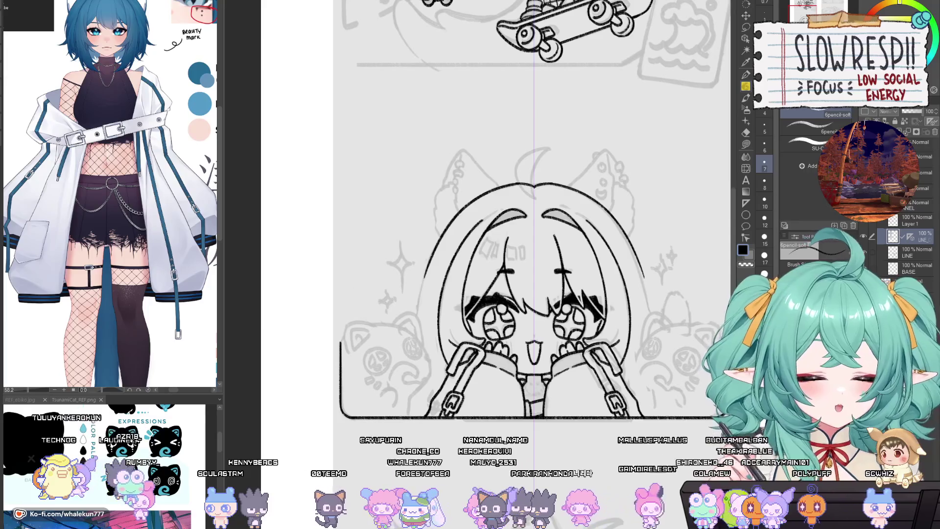
scroll(434, 332, "up", 2)
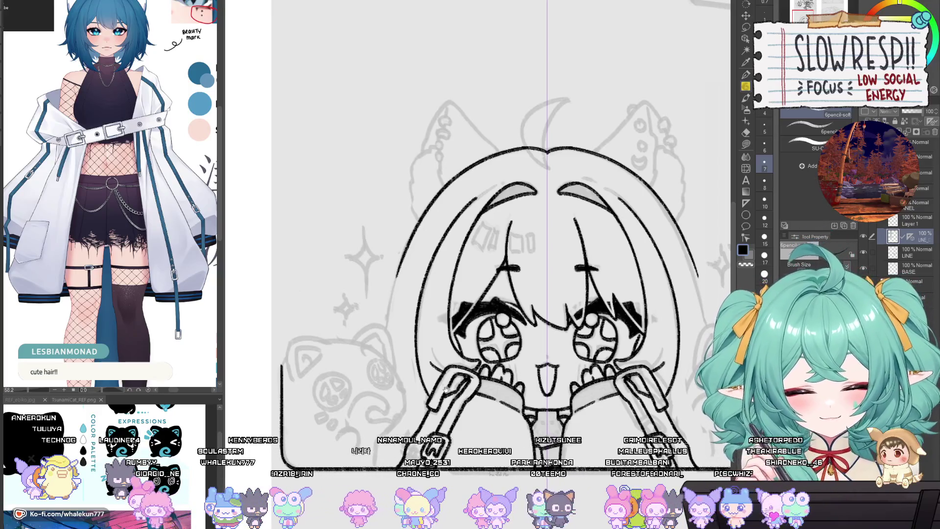
mouse_move(438, 358)
left_mouse_down()
mouse_move(460, 321)
mouse_move(426, 297)
left_mouse_up()
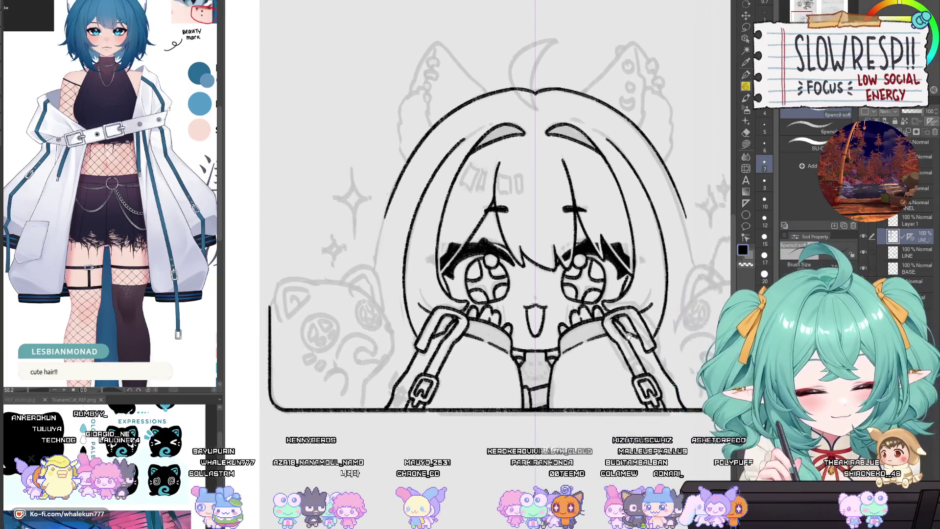
left_click(546, 335, "ctrl")
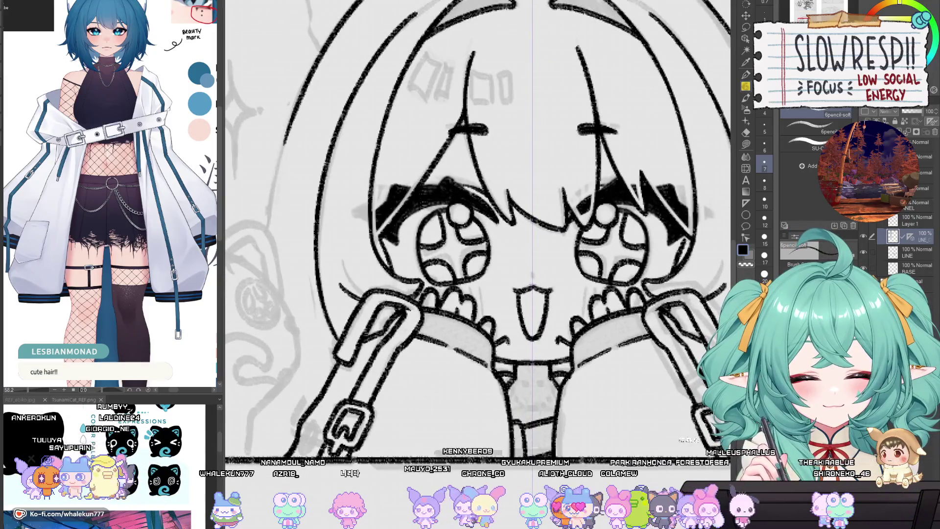
left_click_drag(509, 350, 595, 353)
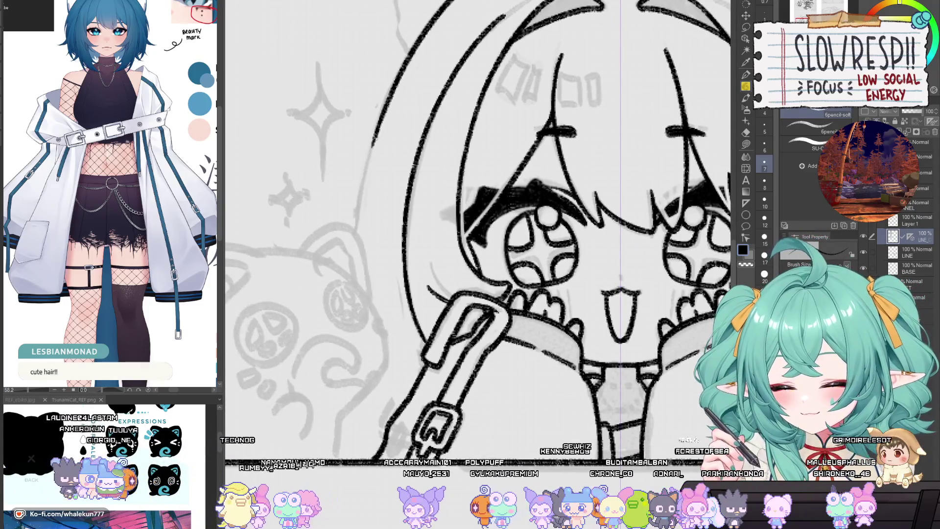
mouse_move(376, 129)
left_mouse_down()
mouse_move(395, 343)
mouse_move(407, 264)
mouse_move(434, 277)
left_mouse_up()
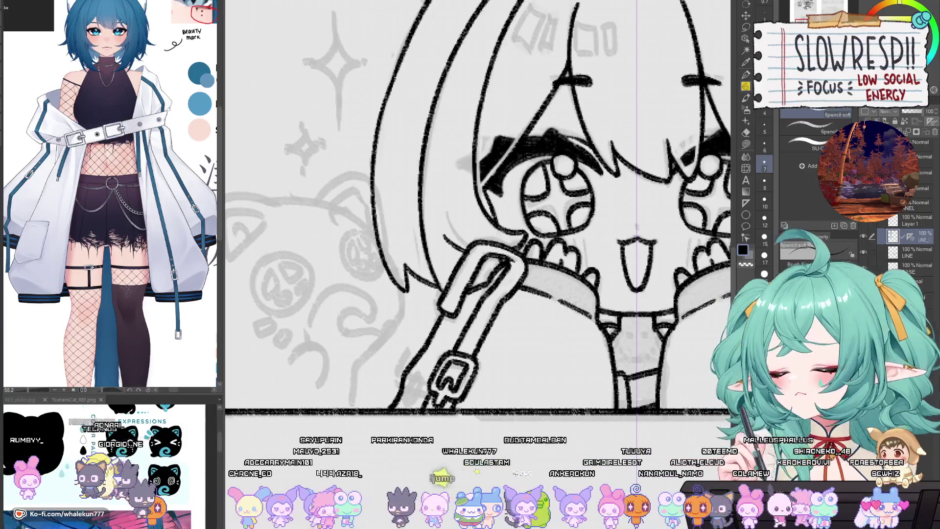
left_click_drag(470, 208, 454, 275)
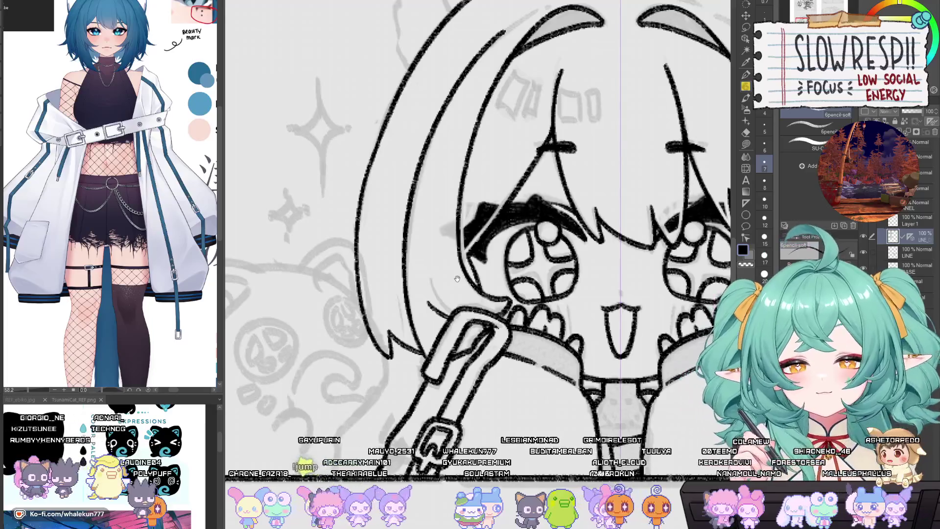
left_click_drag(553, 338, 526, 345)
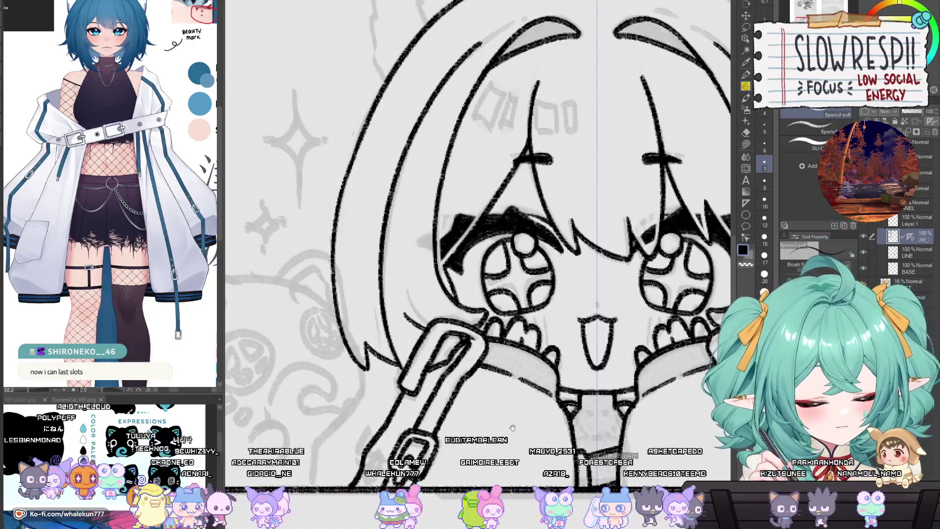
scroll(512, 428, "down", 5)
scroll(489, 356, "up", 5)
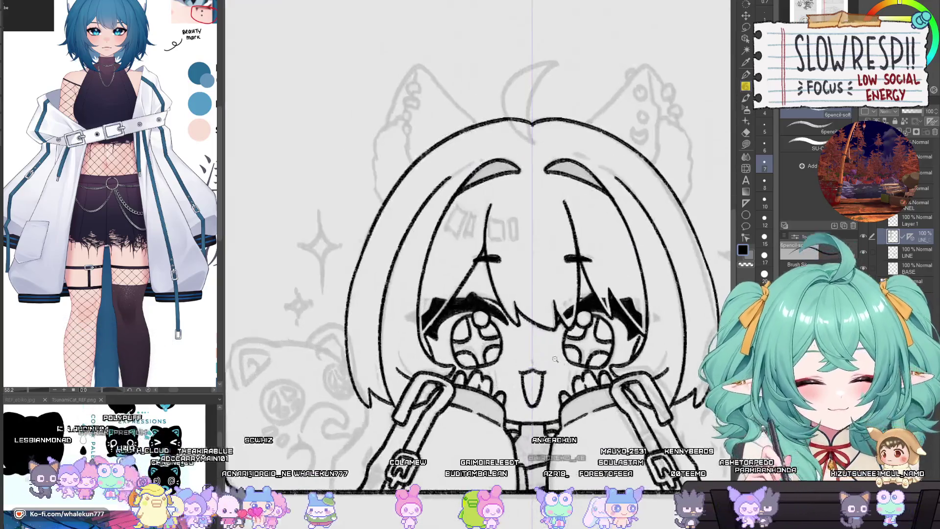
key("p")
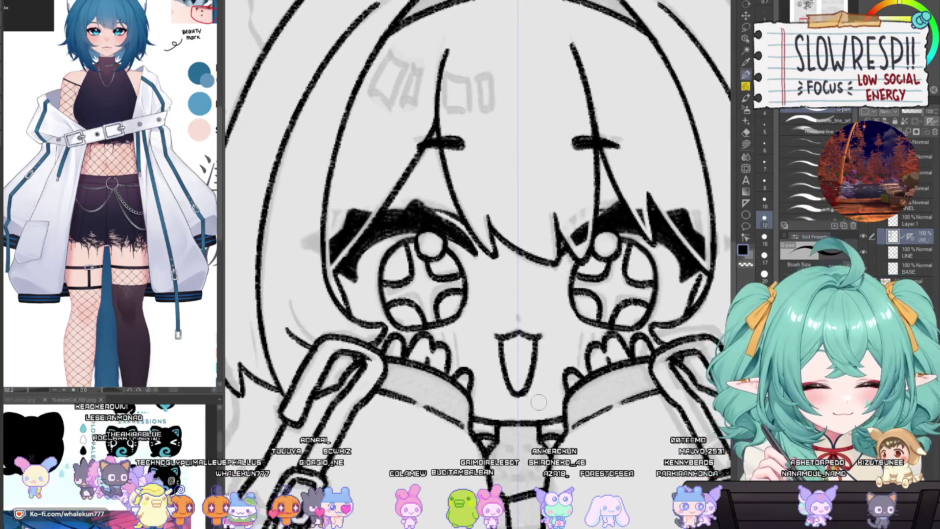
key("p")
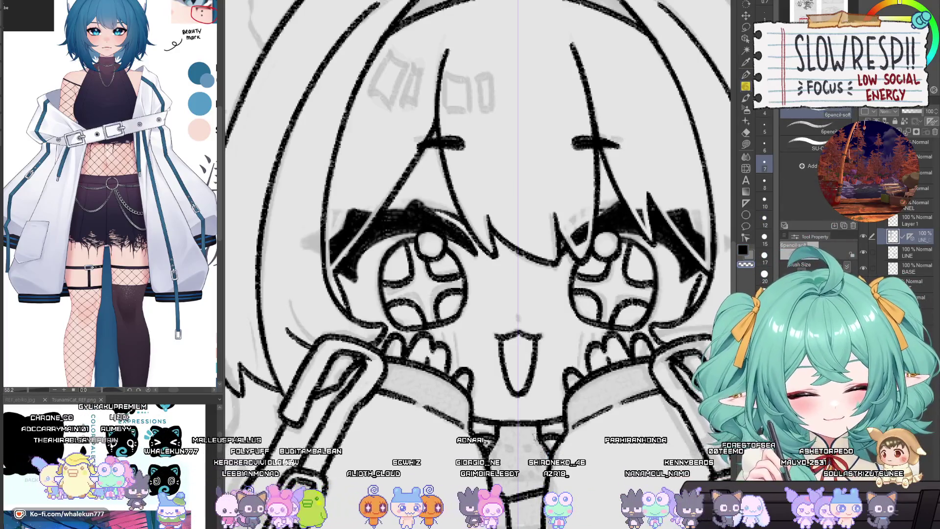
scroll(566, 368, "down", 4)
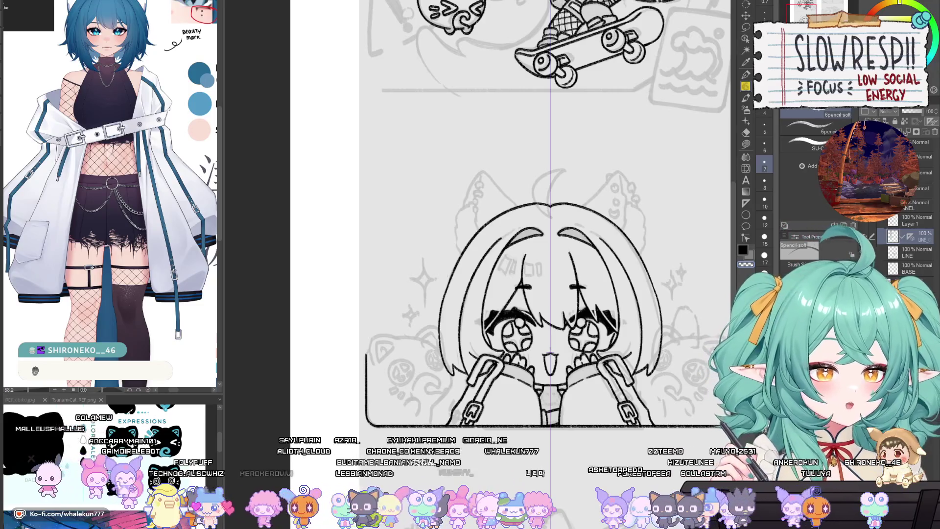
Draw the mirrored cat-ear outlines up to their tips with the soft pencil.
key("b")
scroll(568, 265, "up", 3)
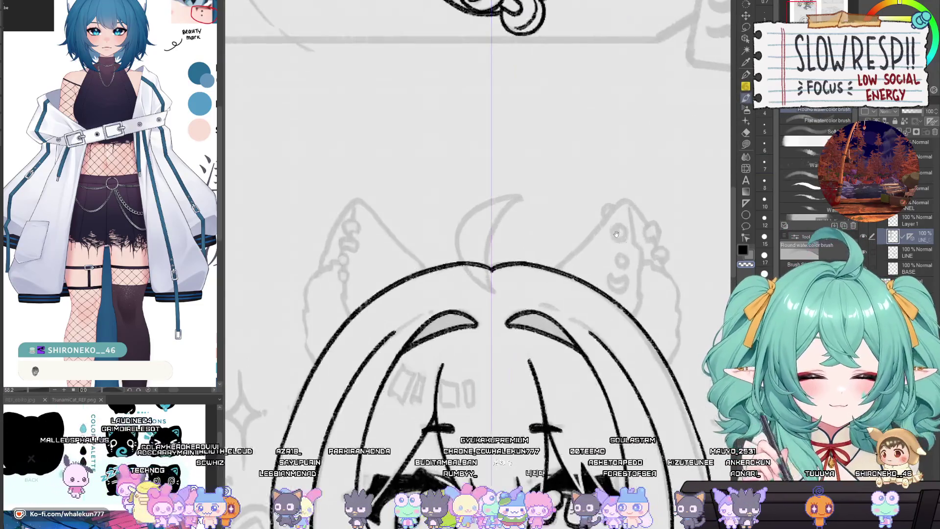
key("p")
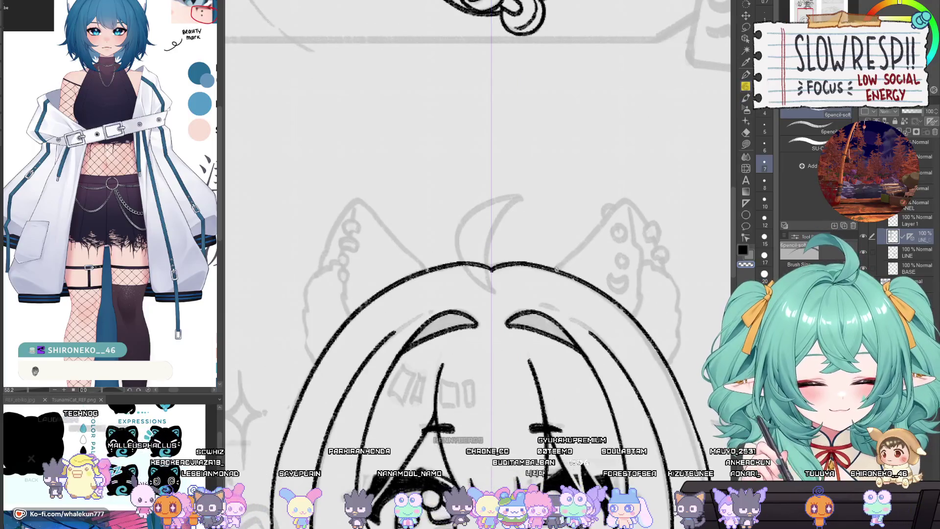
left_click_drag(556, 268, 621, 203)
key("ctrl+z")
mouse_move(569, 257)
left_mouse_down()
mouse_move(630, 198)
mouse_move(669, 275)
left_mouse_up()
left_click_drag(628, 205, 642, 280)
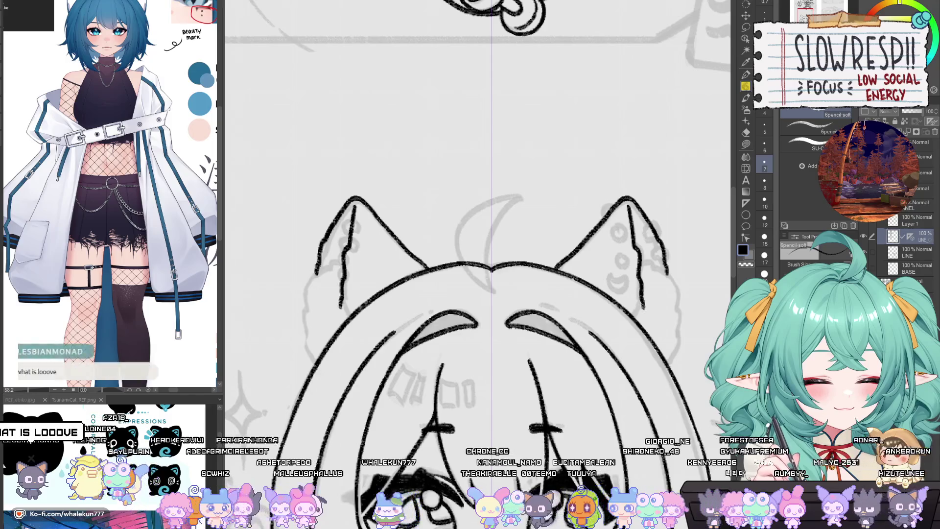
key("ctrl+z")
mouse_move(630, 207)
left_mouse_down()
mouse_move(643, 328)
mouse_move(638, 252)
mouse_move(651, 318)
left_mouse_up()
key("ctrl+z")
Ink the outer left edge of the left ear, trimming its lower part.
left_click_drag(482, 353, 646, 367)
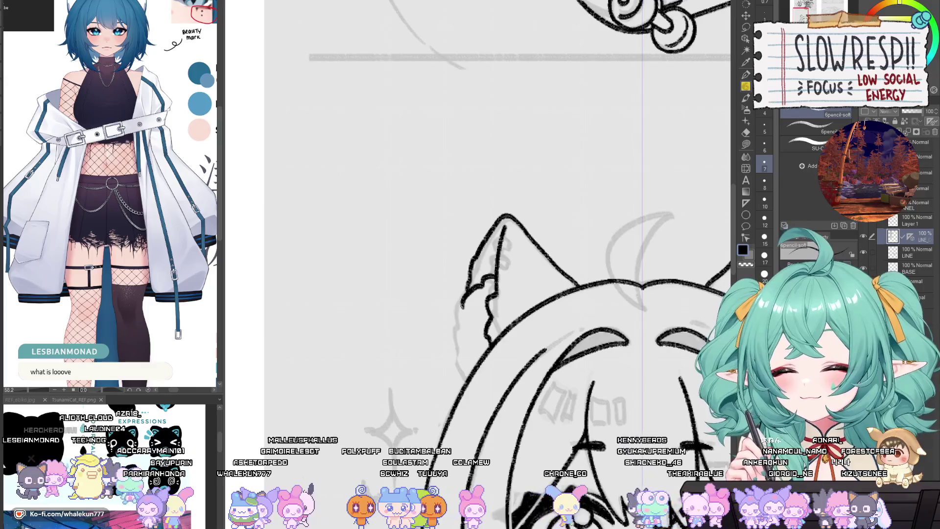
left_click_drag(457, 329, 466, 372)
key("ctrl+z")
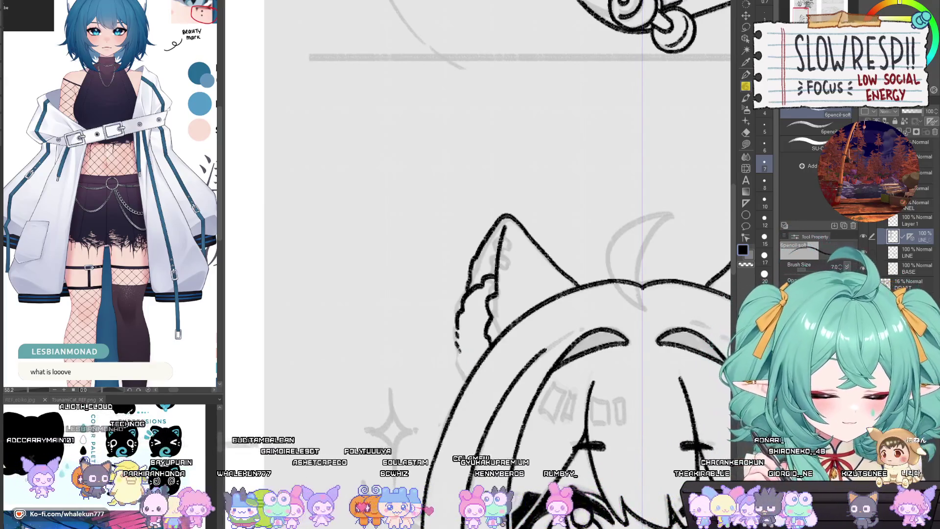
scroll(472, 372, "down", 5)
scroll(621, 317, "up", 3)
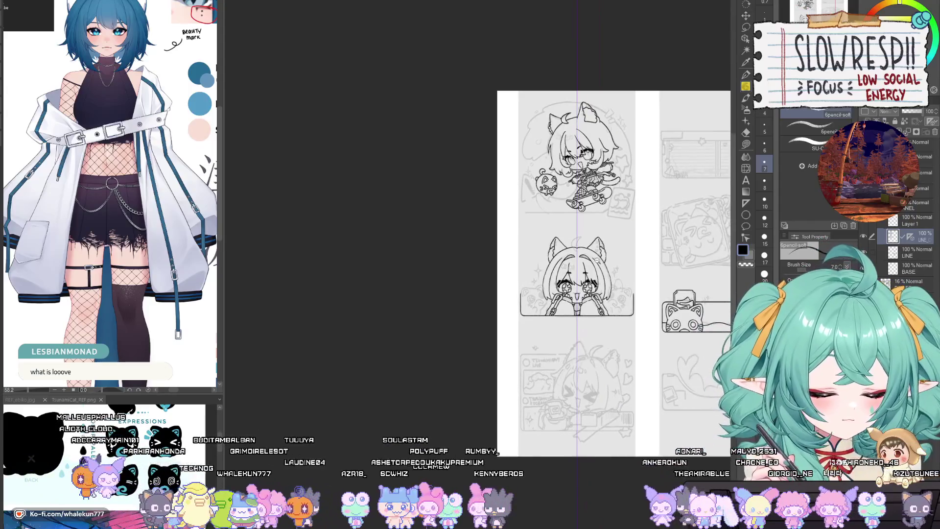
Zoom in on the face and draw the hair line beside the left eye, undoing misplaced strokes.
mouse_move(622, 362)
left_mouse_down()
mouse_move(656, 314)
mouse_move(587, 307)
left_mouse_up()
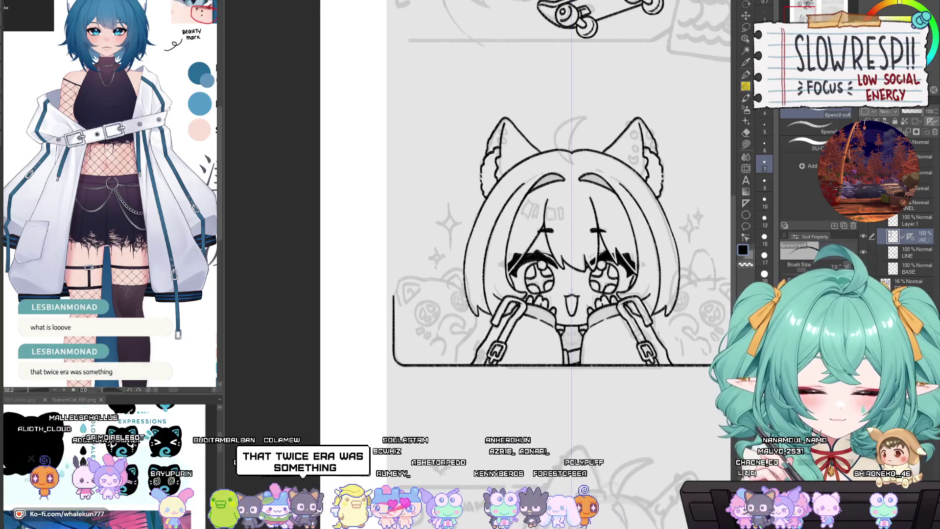
scroll(477, 299, "up", 3)
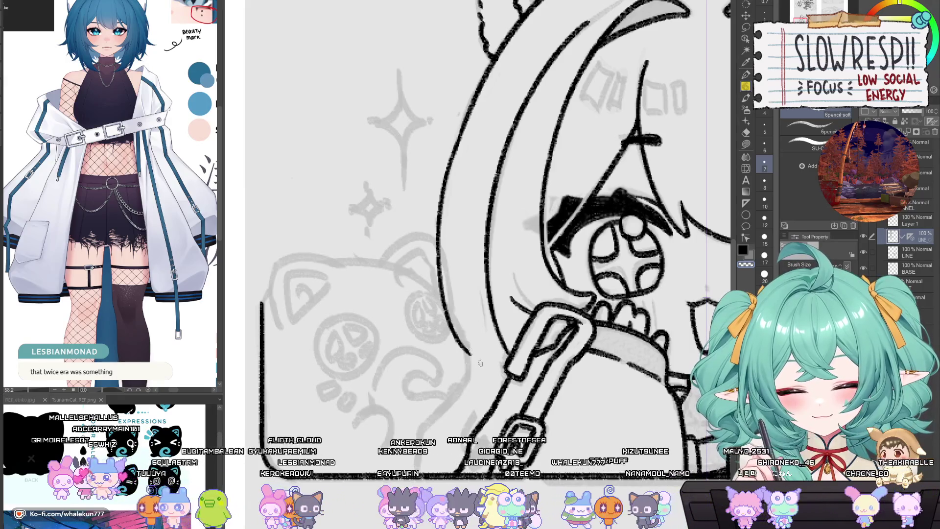
mouse_move(472, 355)
left_mouse_down()
mouse_move(469, 325)
mouse_move(502, 371)
left_mouse_up()
key("ctrl+z")
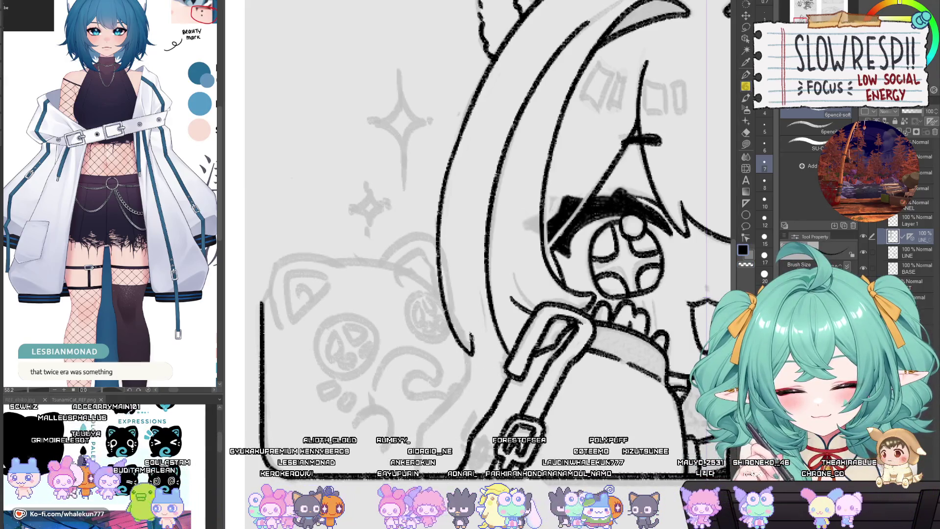
key("ctrl+z")
mouse_move(470, 335)
left_mouse_down()
mouse_move(506, 366)
mouse_move(510, 353)
left_mouse_up()
Redraw the left hair line so it runs down to meet the strap.
key("ctrl+z")
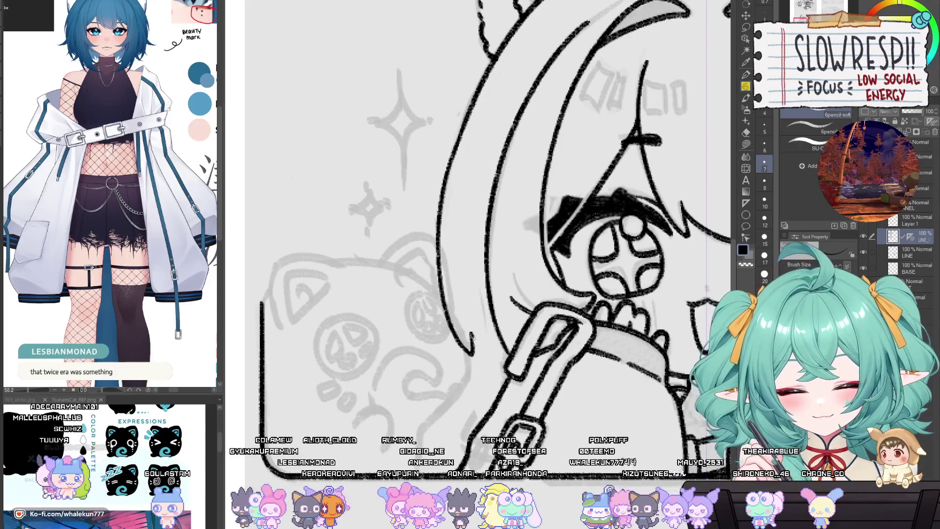
key("ctrl+z")
mouse_move(470, 330)
left_mouse_down()
mouse_move(503, 361)
mouse_move(510, 352)
left_mouse_up()
scroll(515, 326, "down", 5)
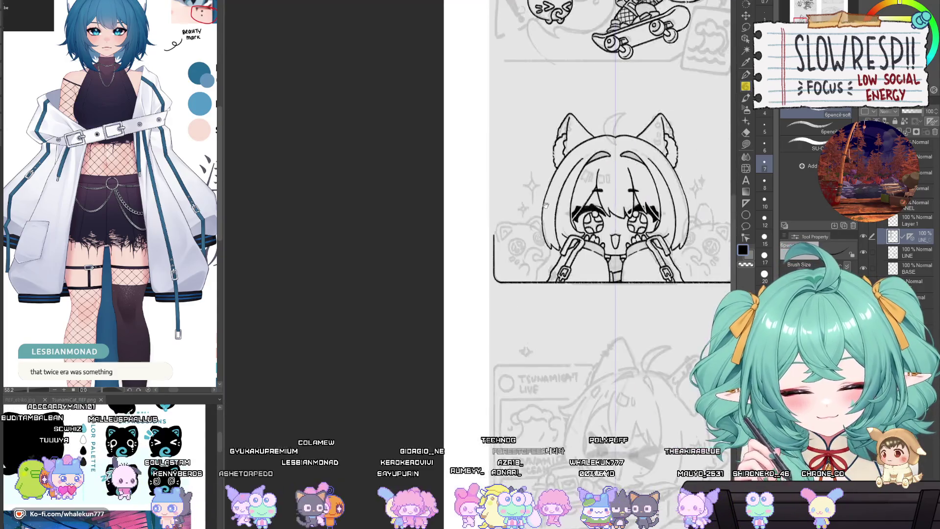
scroll(642, 220, "up", 3)
scroll(642, 220, "up", 3)
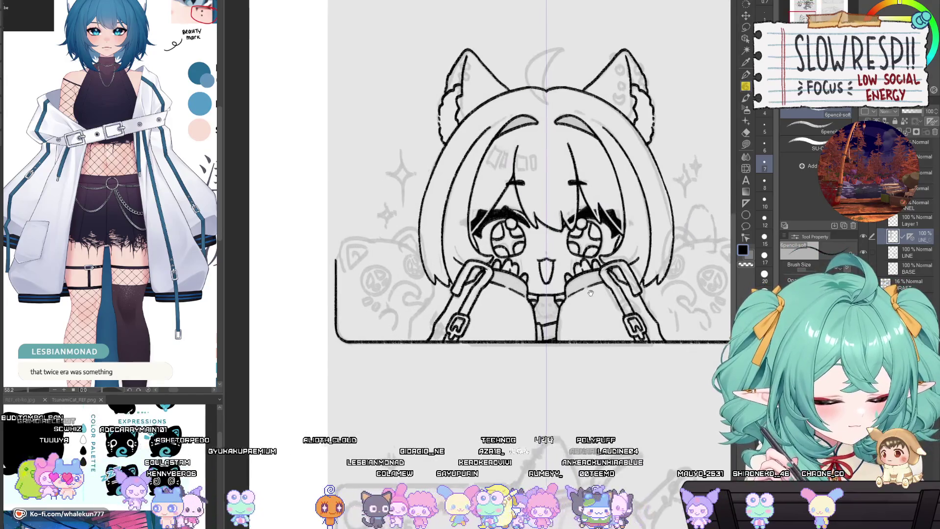
scroll(631, 229, "down", 3)
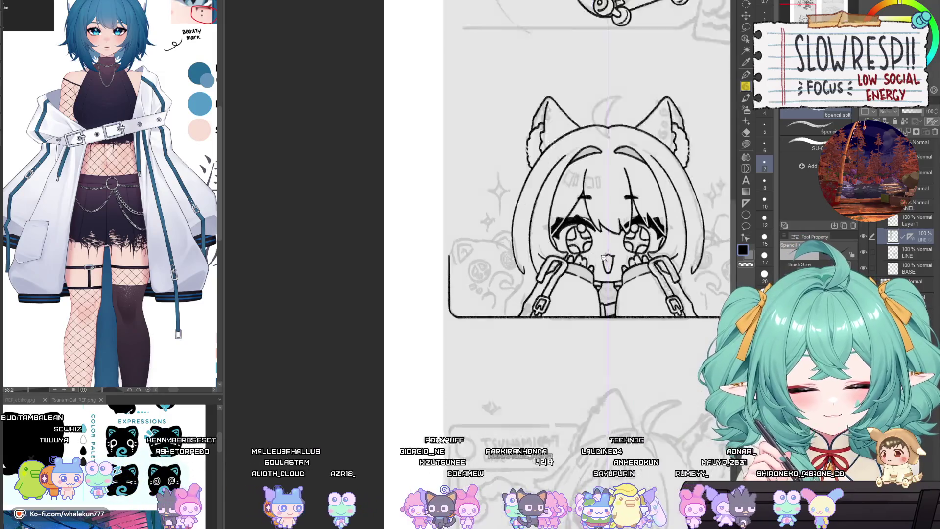
scroll(634, 223, "up", 3)
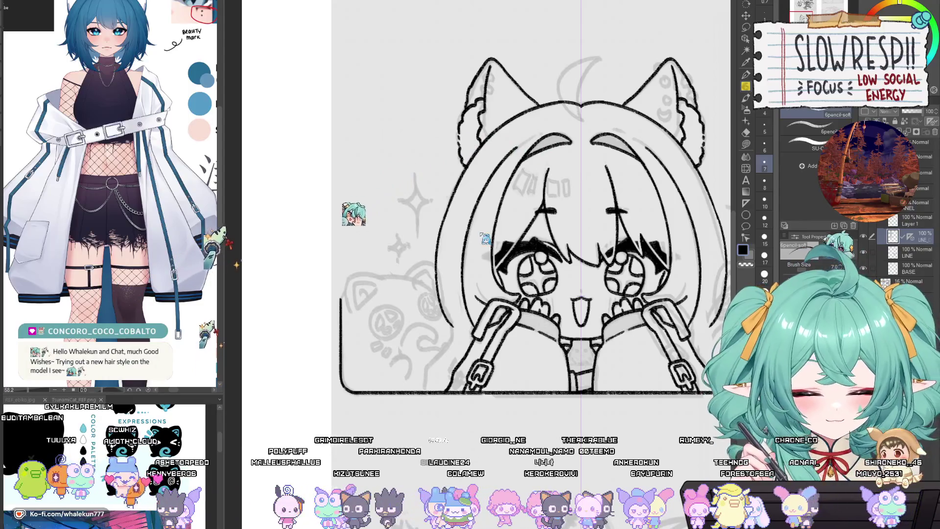
scroll(496, 270, "up", 2)
scroll(495, 270, "up", 1)
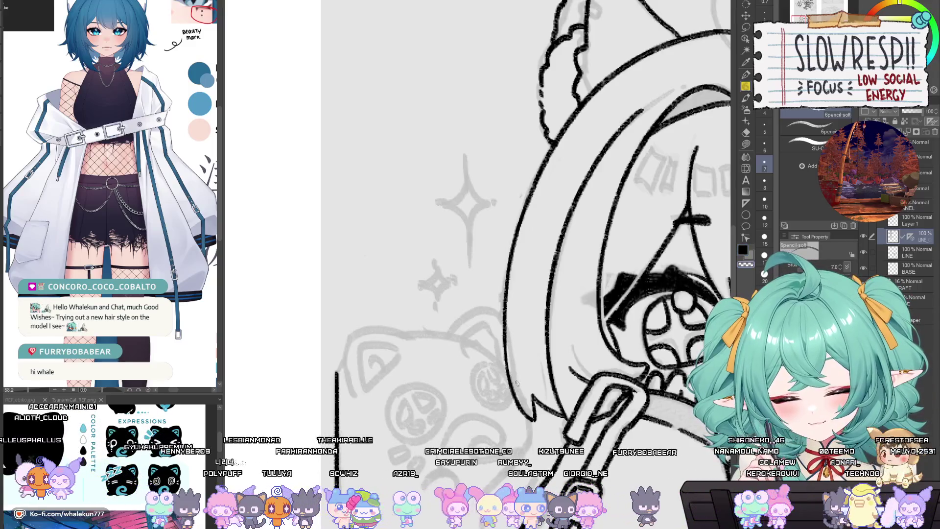
Pencil the long outer hair outline down the face's left side, then reset the view rotation.
left_click_drag(524, 225, 506, 196)
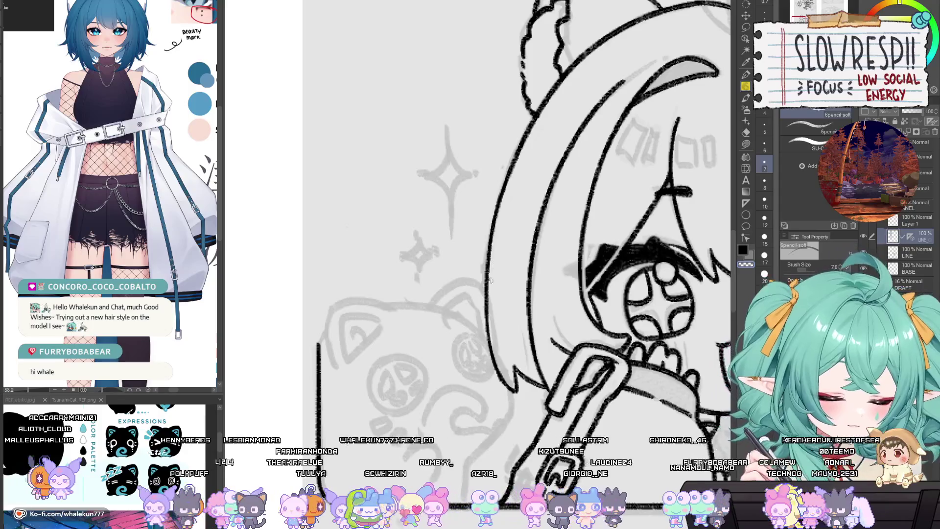
left_click_drag(488, 287, 473, 345)
key("ctrl+z")
left_click_drag(488, 271, 468, 345)
key("ctrl+z")
mouse_move(488, 274)
left_mouse_down()
mouse_move(465, 342)
mouse_move(490, 338)
left_mouse_up()
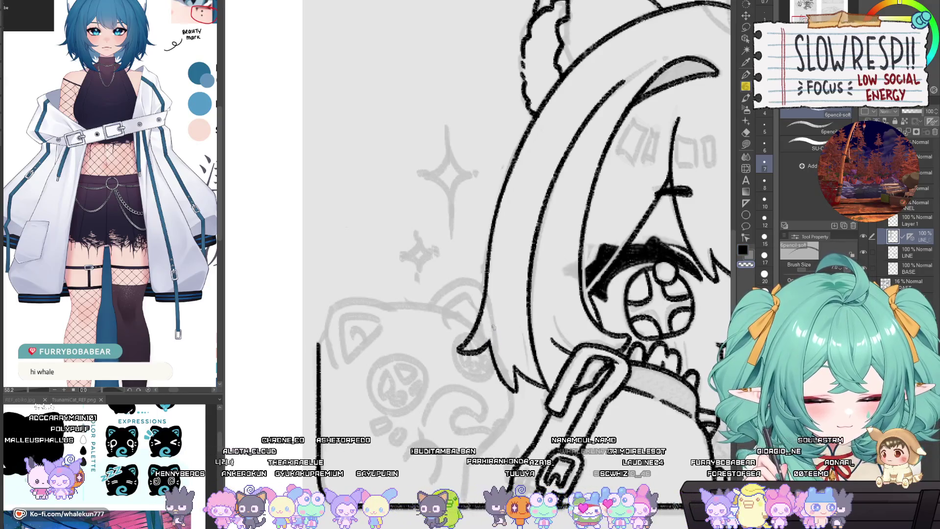
key("ctrl+0")
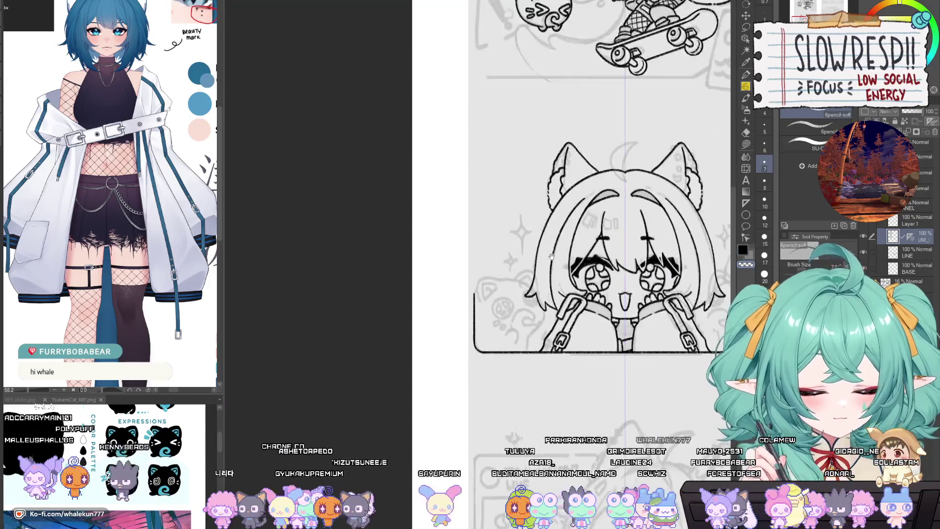
Pencil a hair strand beside the girl's left strap, redrawing it once.
left_click_drag(543, 281, 558, 383)
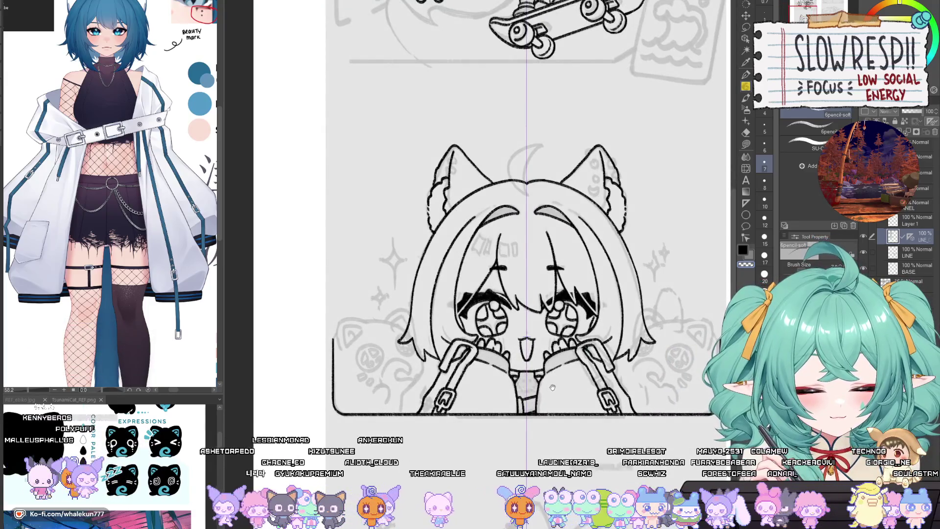
scroll(543, 362, "up", 2)
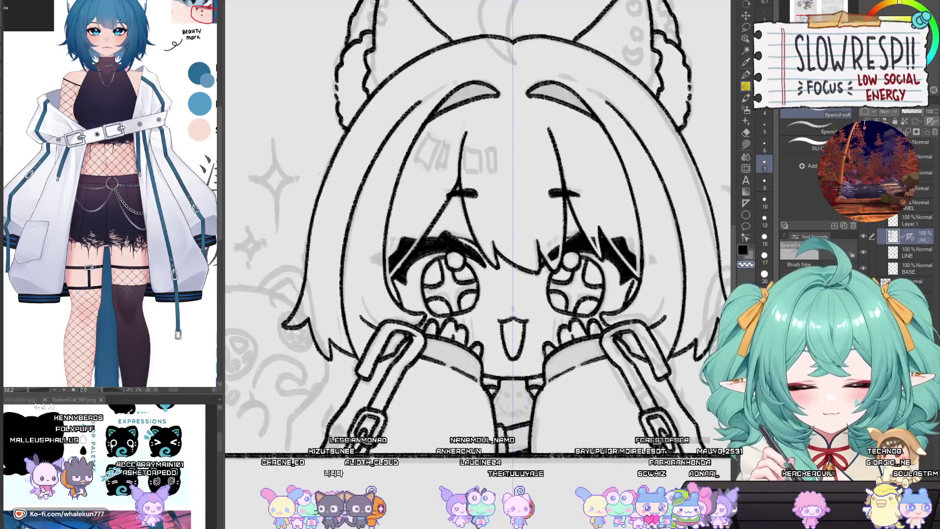
scroll(548, 370, "up", 1)
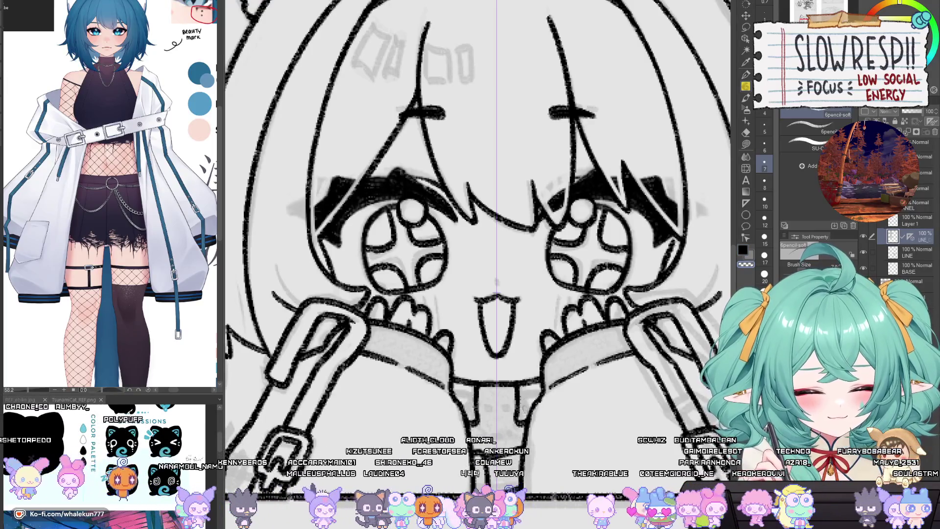
scroll(568, 348, "down", 1)
scroll(568, 348, "down", 2)
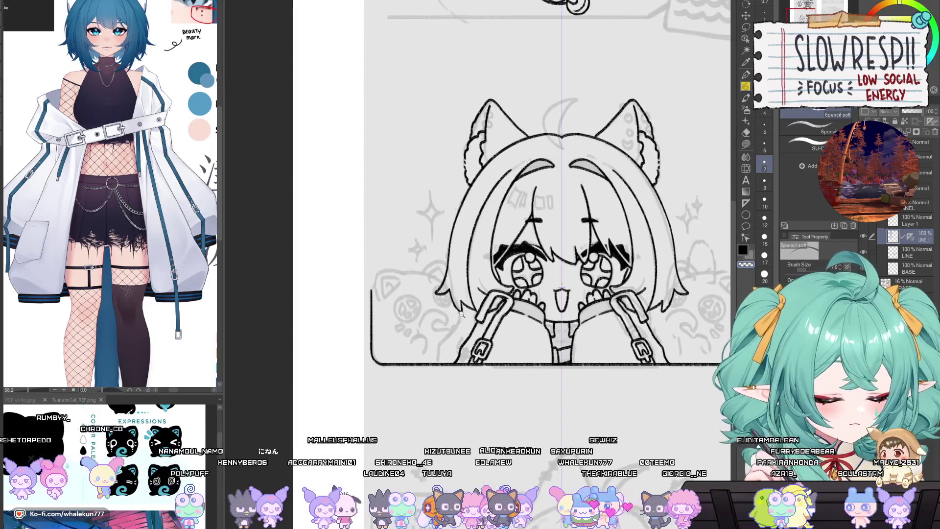
scroll(500, 318, "up", 3)
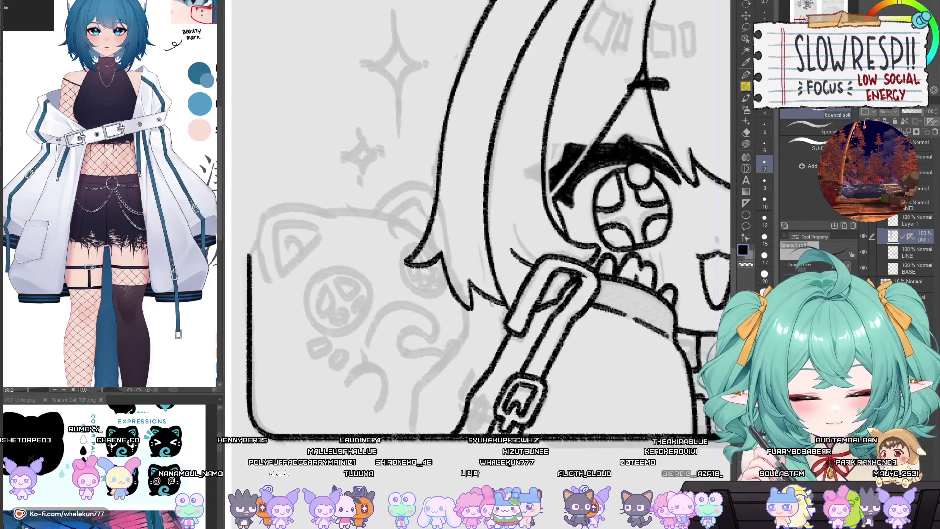
left_click_drag(490, 295, 503, 335)
key("ctrl+z")
mouse_move(491, 295)
left_mouse_down()
mouse_move(484, 333)
mouse_move(508, 335)
left_mouse_up()
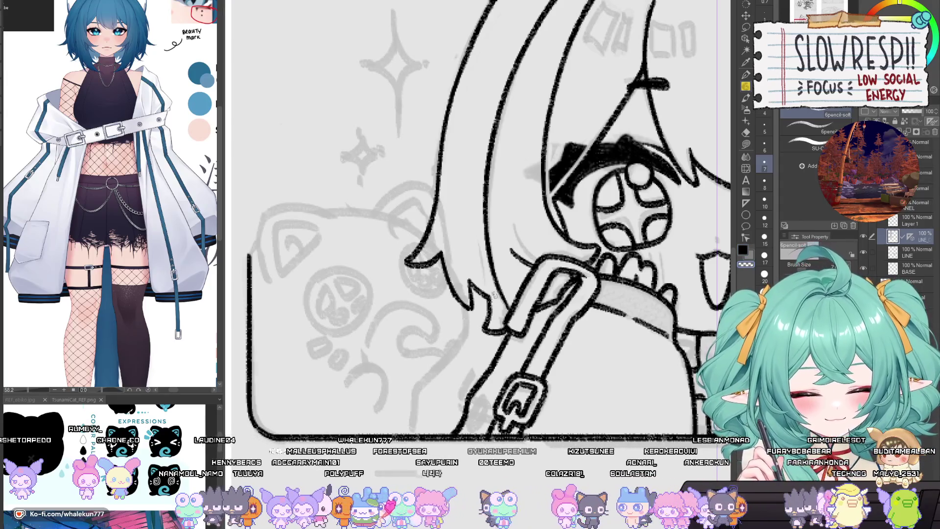
scroll(582, 246, "down", 3)
scroll(581, 246, "up", 1)
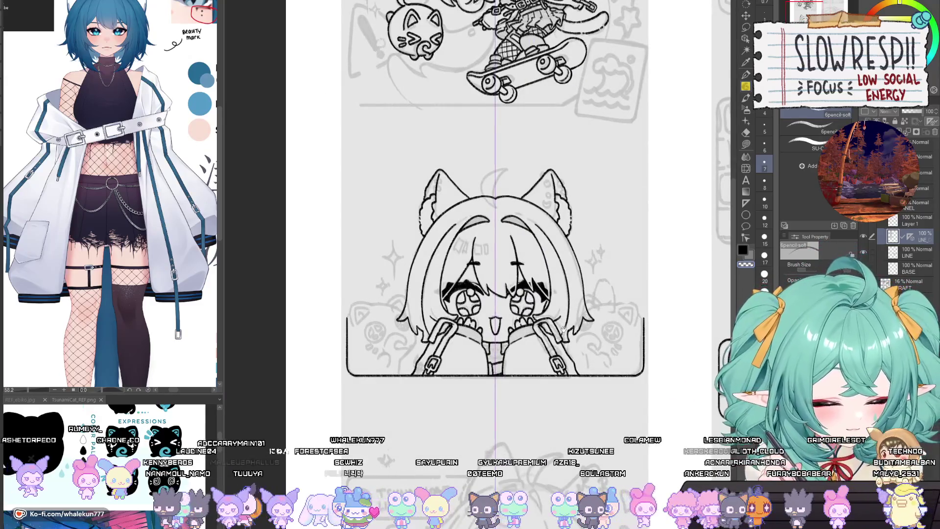
Reframe the whole chibi and create a new raster Layer 3.
left_click_drag(559, 356, 578, 333)
left_click_drag(507, 318, 534, 341)
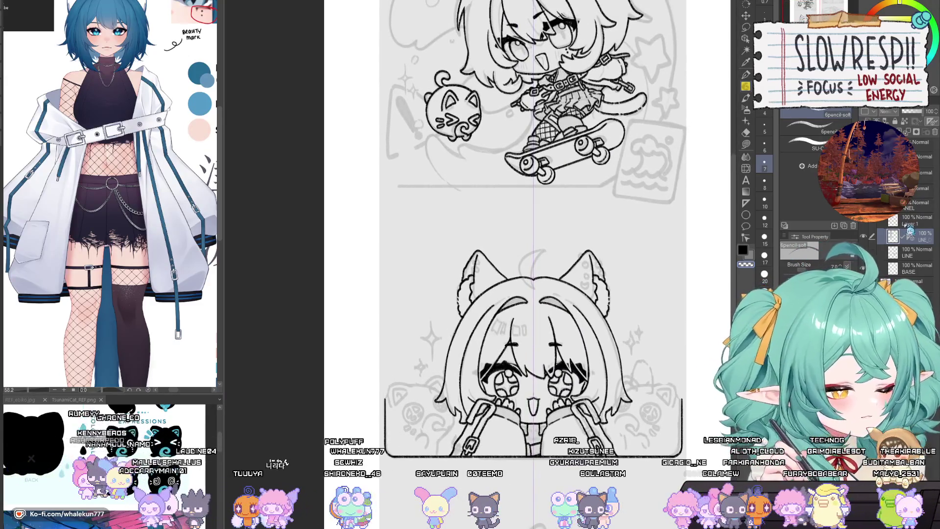
scroll(484, 337, "up", 2)
key("ctrl+shift+n")
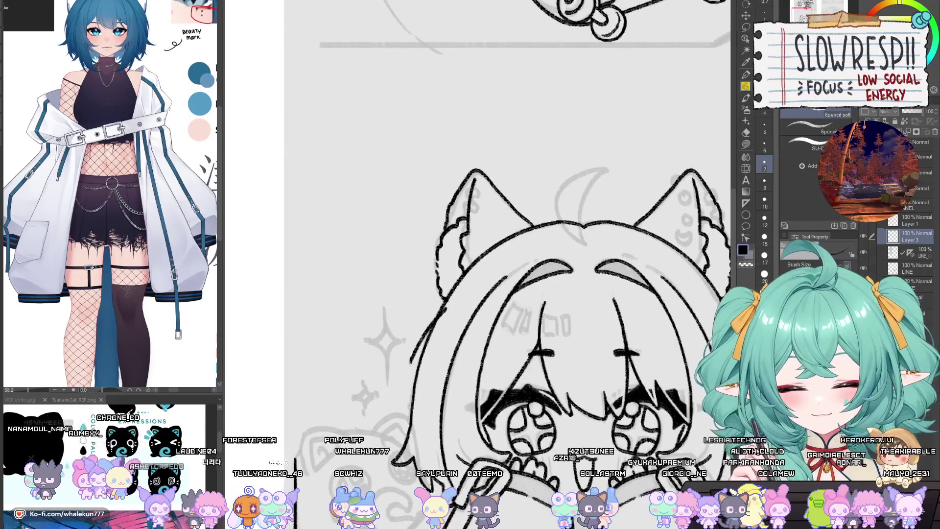
Draw a curved hair line along the left side of the cat-eared head.
left_click_drag(444, 316, 404, 399)
key("ctrl+z")
left_click_drag(459, 301, 402, 390)
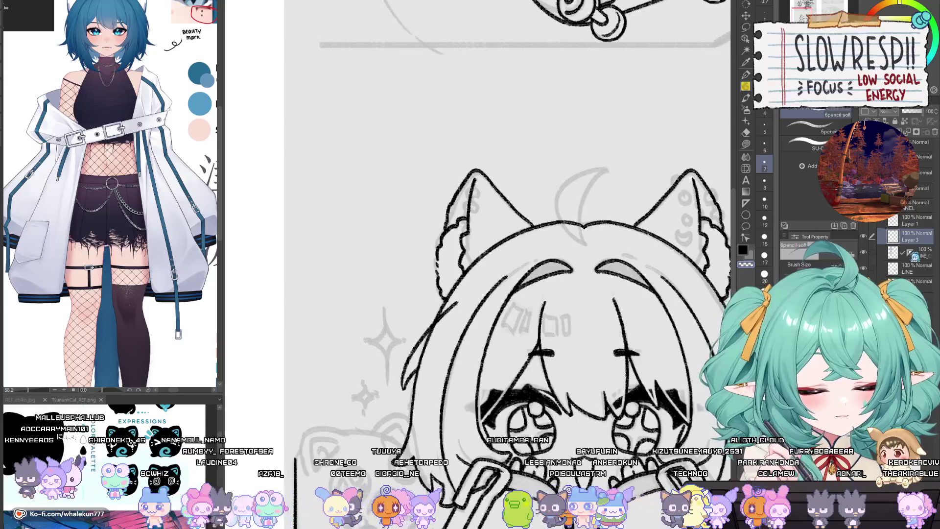
Select the LINE layer with the eraser, enlarge the brush size, then return to the pencil.
key("e")
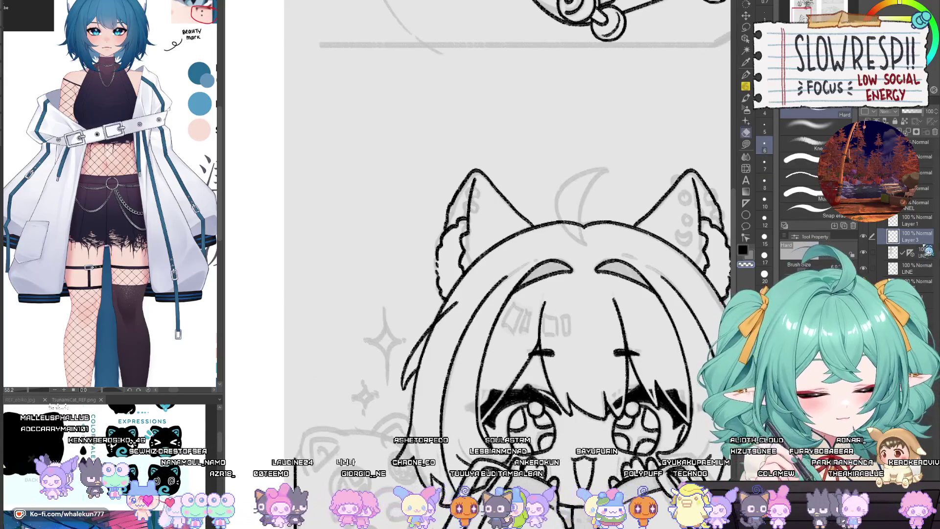
left_click(911, 252)
key("bracketright")
key("bracketright")
key("bracketright")
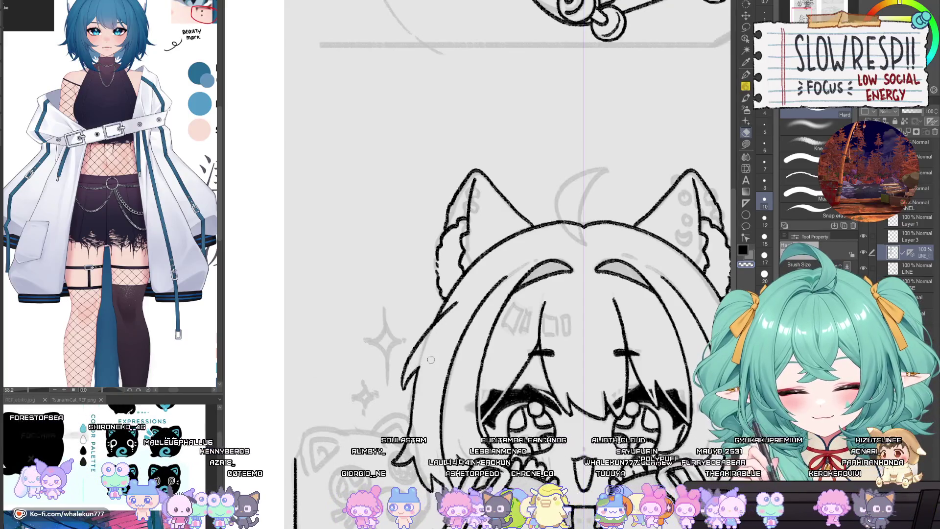
scroll(472, 281, "down", 5)
scroll(547, 292, "up", 5)
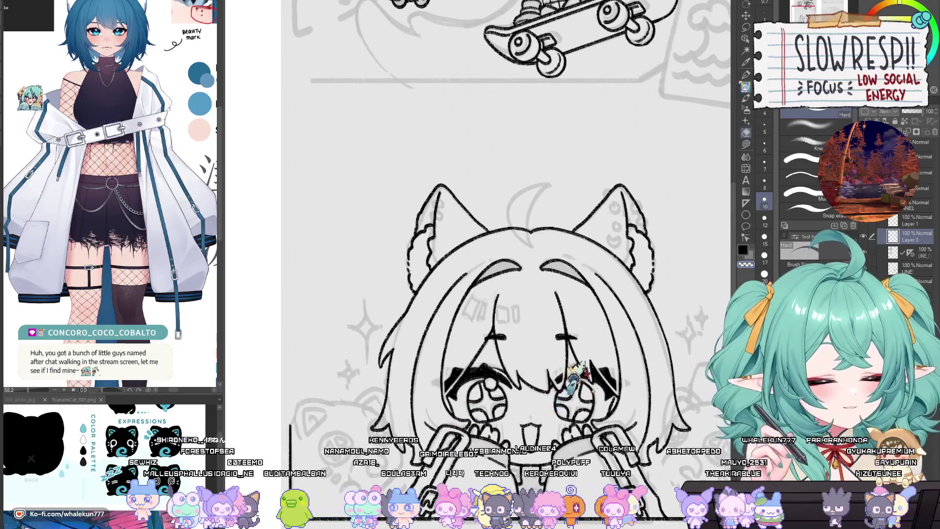
key("p")
scroll(555, 182, "up", 4)
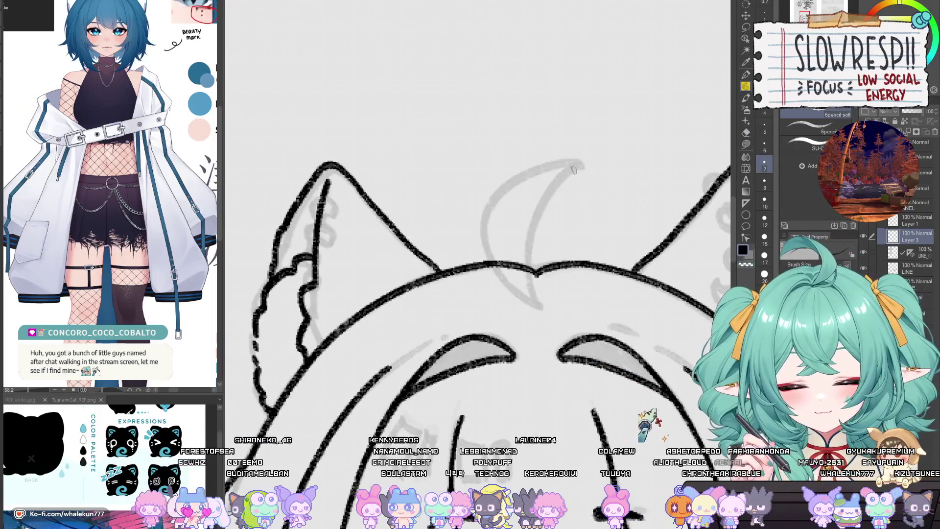
Try inking the crescent-moon tuft above the head, undoing the strokes to retry.
left_click_drag(582, 167, 548, 307)
key("ctrl+z")
mouse_move(581, 166)
left_mouse_down()
mouse_move(549, 307)
mouse_move(531, 223)
mouse_move(539, 307)
left_mouse_up()
key("ctrl+z")
key("ctrl+z")
key("ctrl+z")
key("ctrl+z")
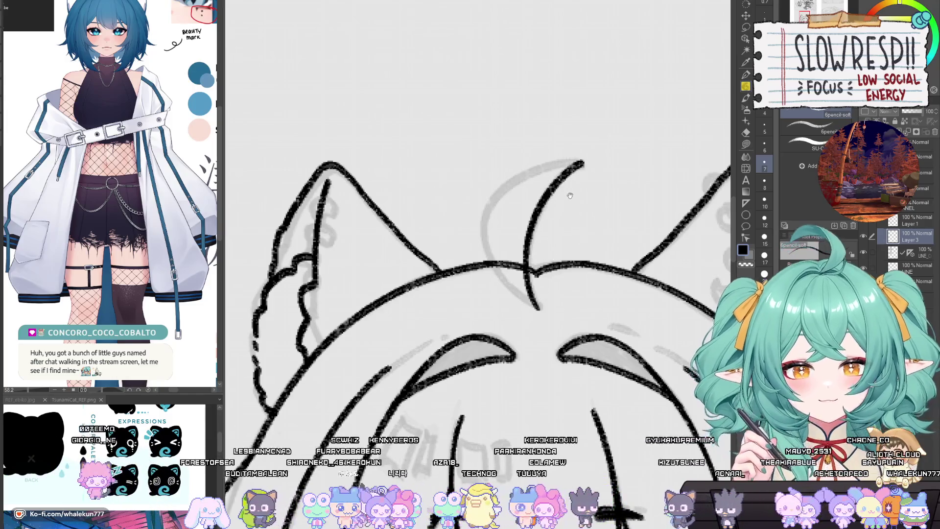
left_click_drag(572, 186, 562, 225)
left_click_drag(573, 270, 556, 278)
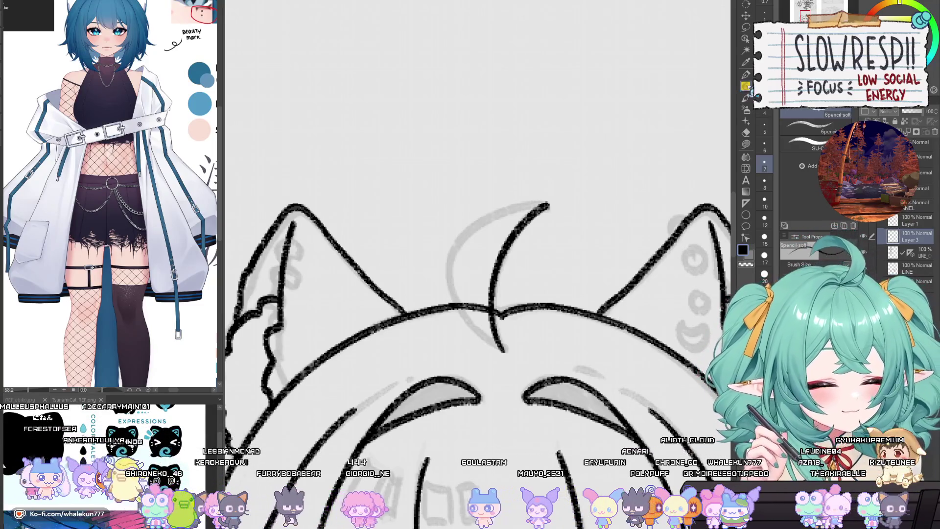
Redraw the crescent's outer arc and its connecting line to the point, retrying several times.
mouse_move(554, 183)
left_mouse_down()
mouse_move(590, 168)
mouse_move(475, 274)
left_mouse_up()
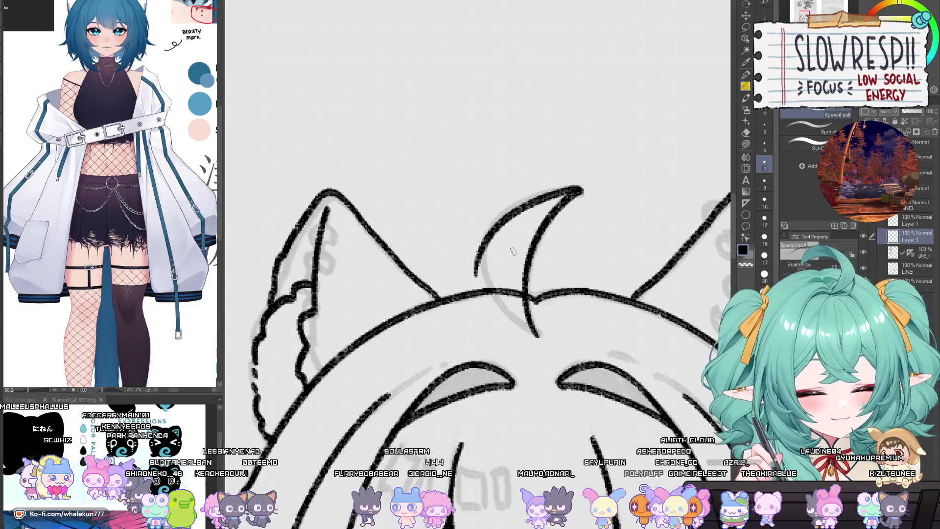
key("ctrl+z")
key("ctrl+z")
mouse_move(583, 185)
left_mouse_down()
mouse_move(487, 239)
mouse_move(568, 191)
mouse_move(491, 287)
mouse_move(537, 337)
left_mouse_up()
key("ctrl+z")
left_click_drag(492, 289, 537, 337)
key("ctrl+z")
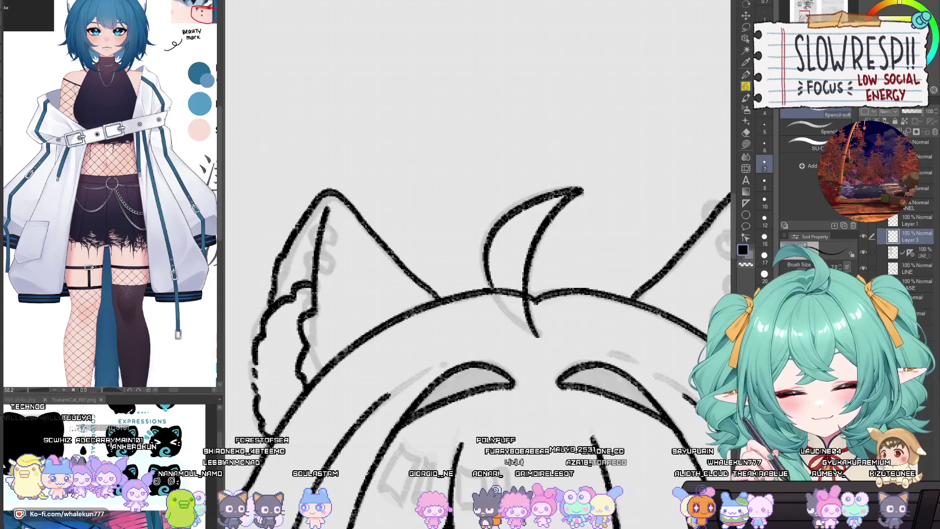
left_click_drag(492, 289, 538, 337)
key("ctrl+z")
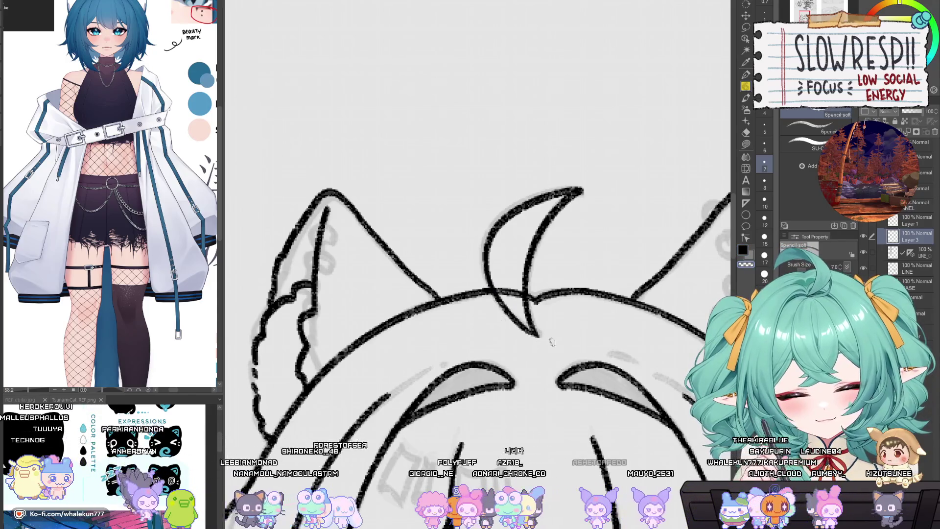
Frame the top of the head, select the line art layer with the eraser, then switch to Layer 3.
scroll(534, 304, "right", 2)
scroll(582, 306, "down", 3)
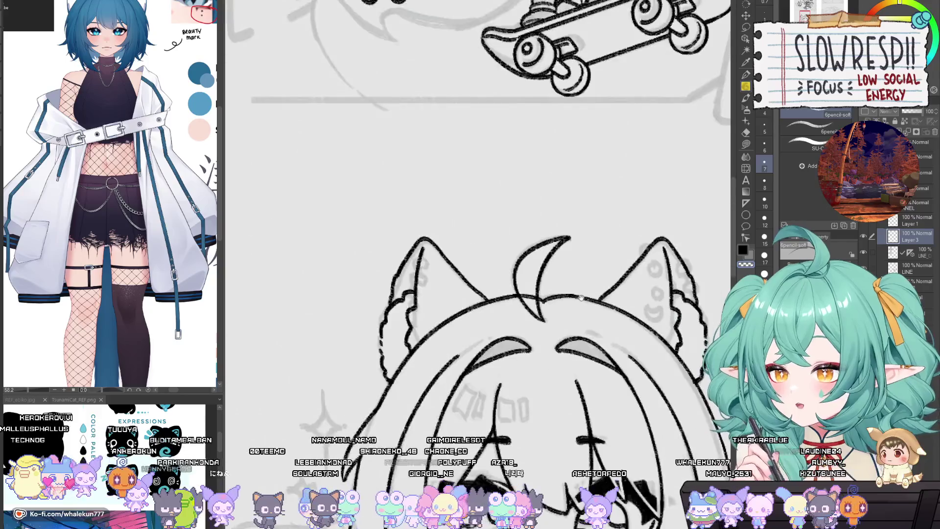
left_click_drag(581, 306, 573, 367)
scroll(559, 317, "up", 2)
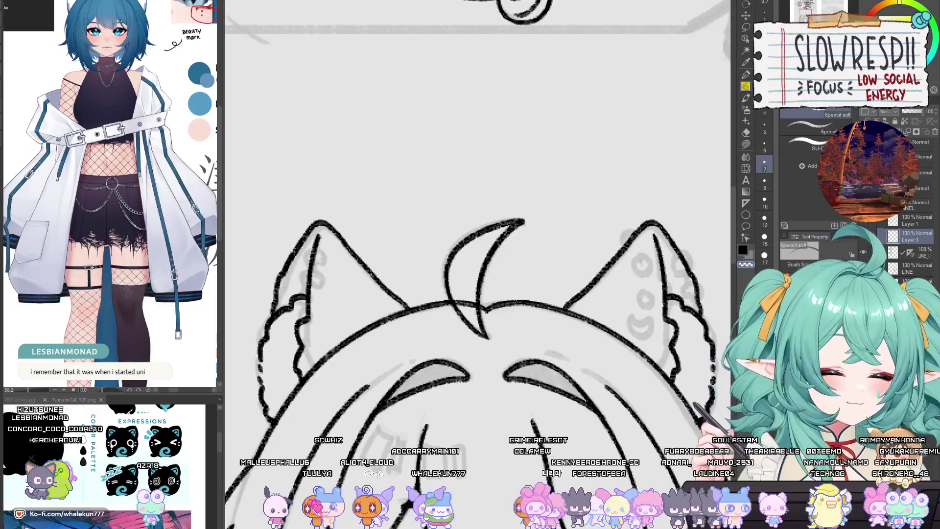
left_click_drag(478, 264, 490, 212)
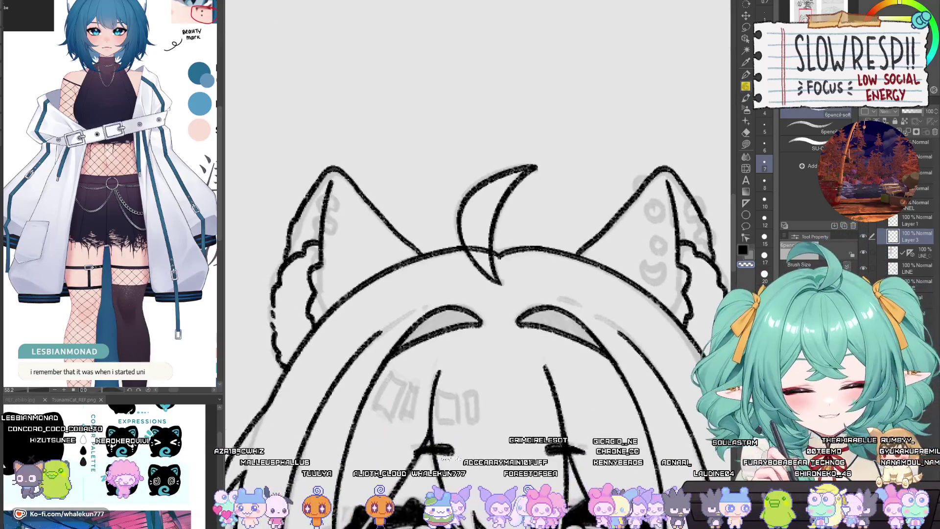
left_click(473, 245, "ctrl+shift")
key("e")
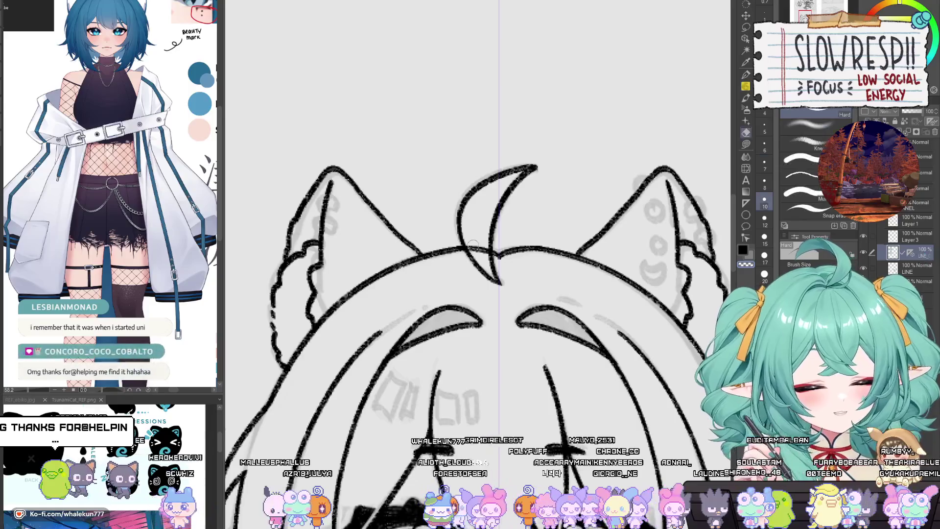
left_click(911, 237)
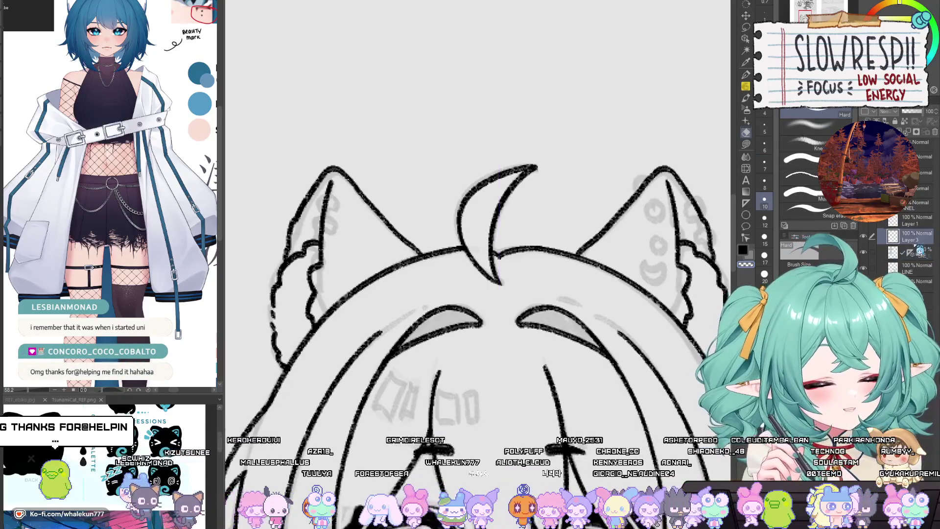
scroll(613, 343, "down", 5)
scroll(616, 336, "up", 2)
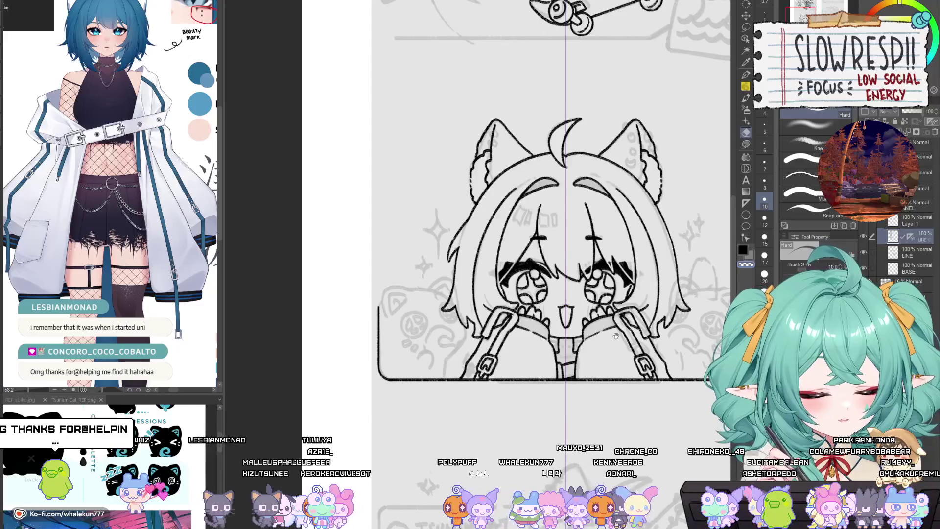
With the soft pencil, ink a mark between the fangs below the mouth, then undo it.
scroll(582, 428, "down", 5)
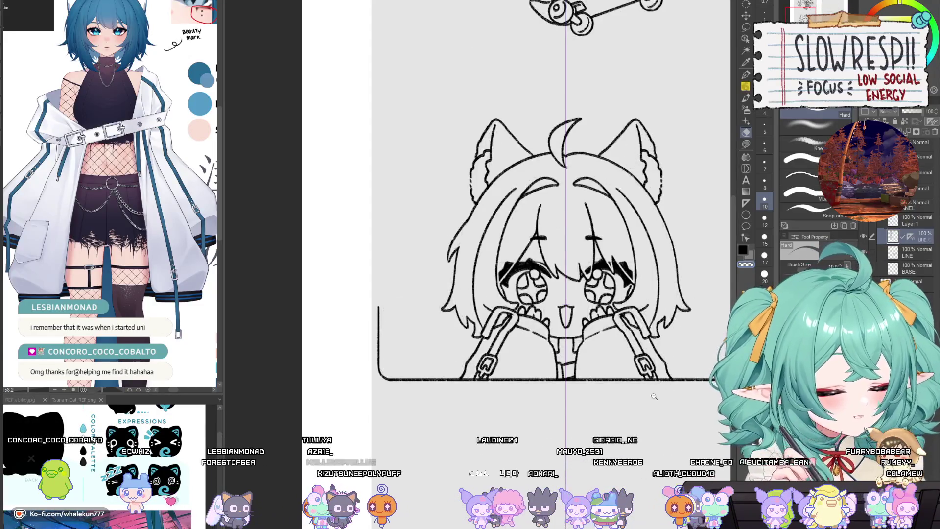
scroll(582, 427, "up", 1)
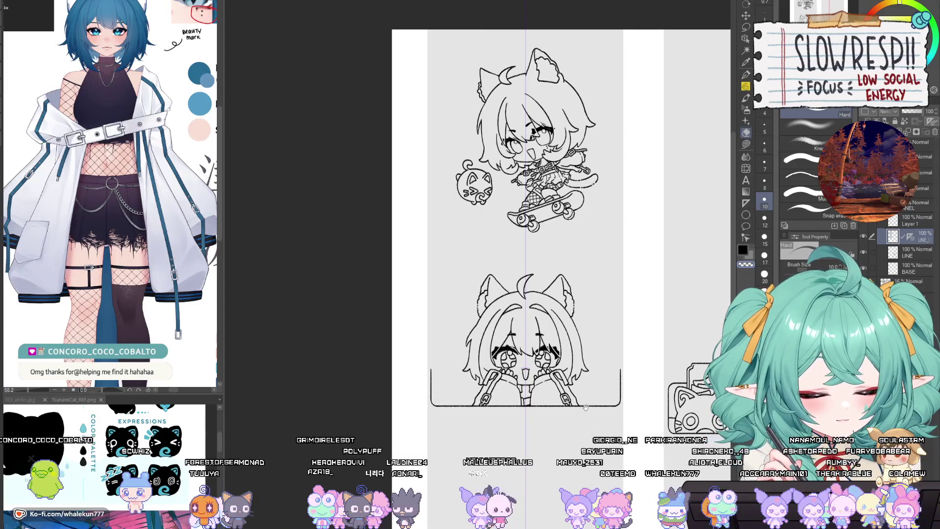
scroll(585, 407, "up", 8)
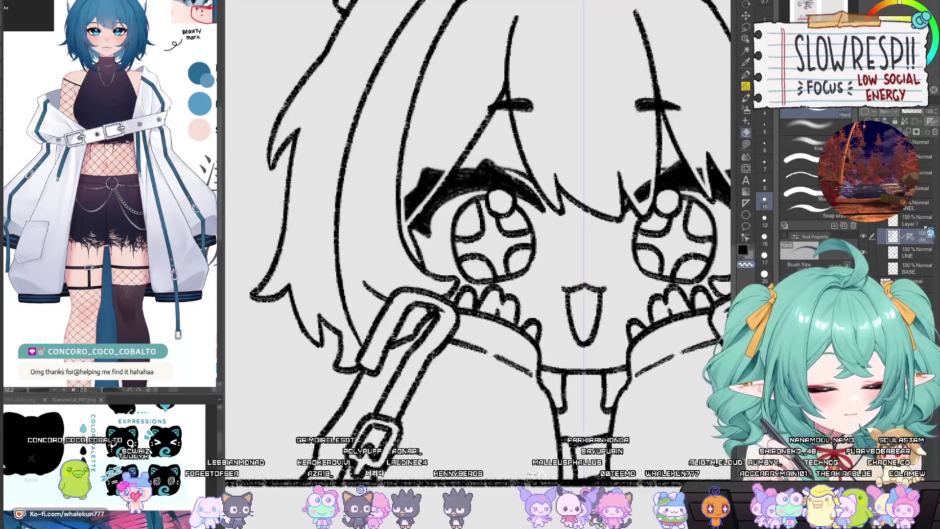
key("p")
scroll(566, 409, "up", 2)
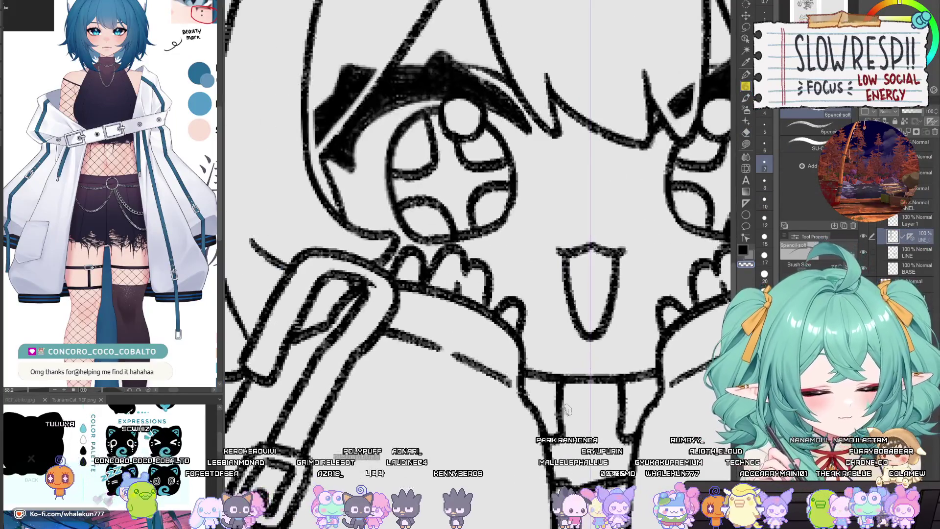
left_click_drag(561, 399, 564, 413)
mouse_move(618, 394)
left_mouse_down()
mouse_move(614, 410)
mouse_move(591, 409)
left_mouse_up()
key("ctrl+z")
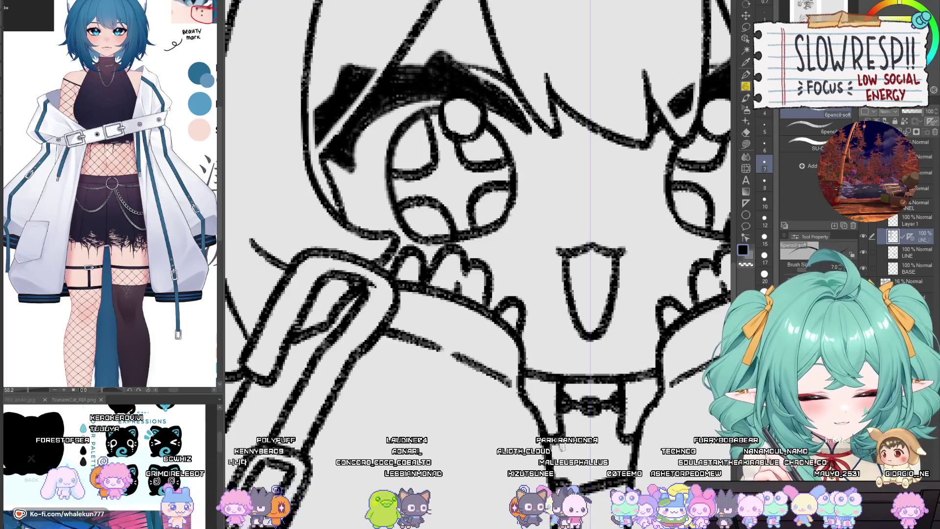
On a new layer, draw a small choker ring just below the chin.
scroll(616, 430, "down", 3)
scroll(607, 421, "up", 3)
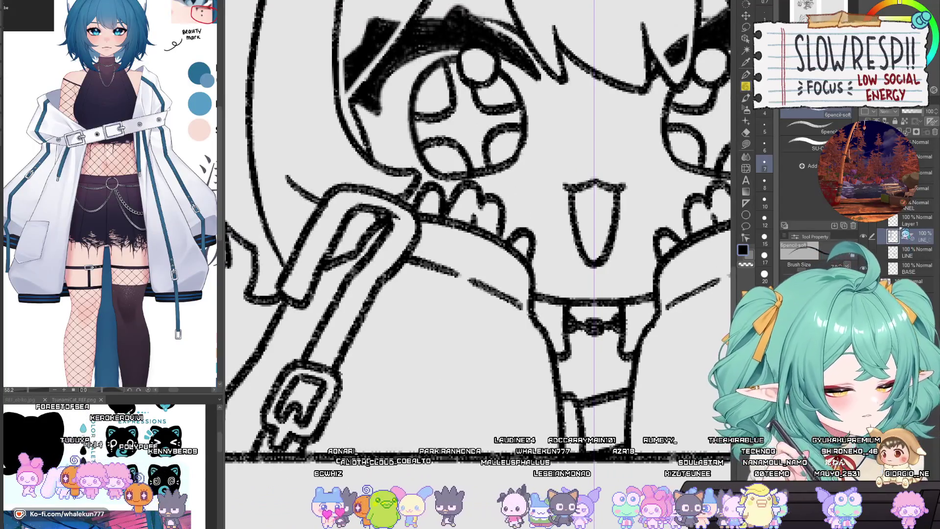
key("ctrl+shift+n")
mouse_move(622, 414)
left_mouse_down()
mouse_move(612, 412)
mouse_move(623, 419)
left_mouse_up()
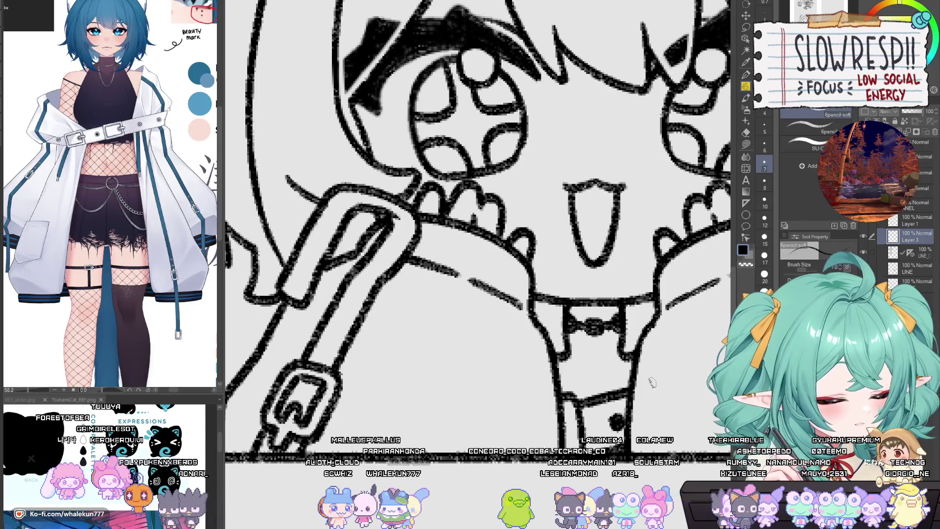
scroll(651, 382, "down", 5)
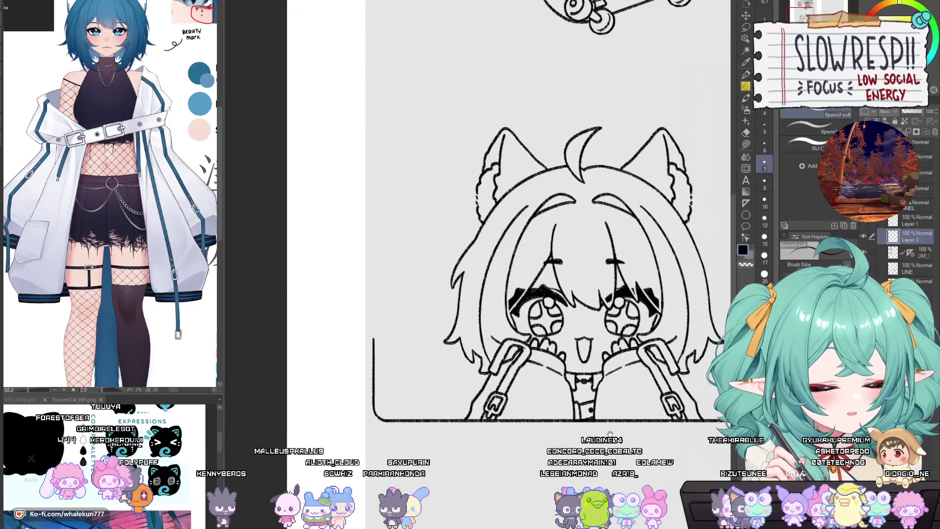
Merge the choker stroke down into the line art and show the grey draft sketch.
scroll(611, 429, "up", 3)
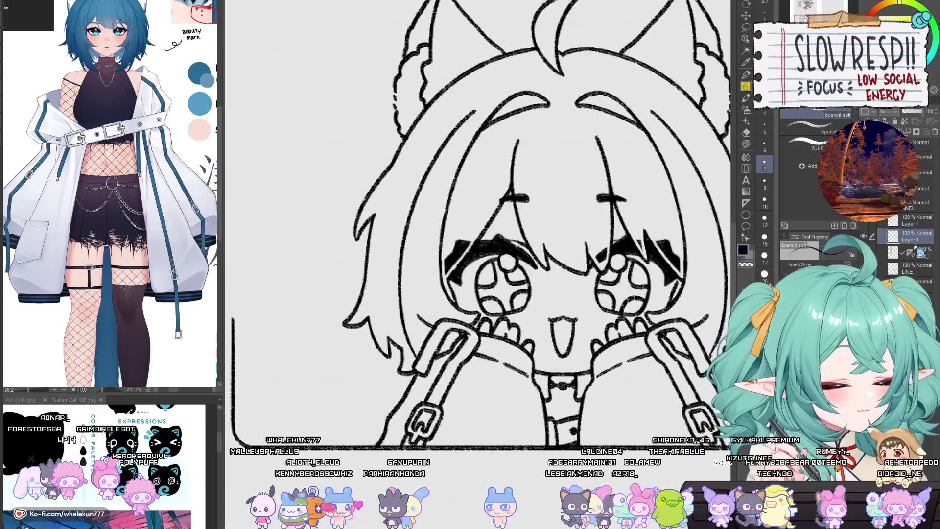
key("ctrl+e")
scroll(601, 325, "up", 3)
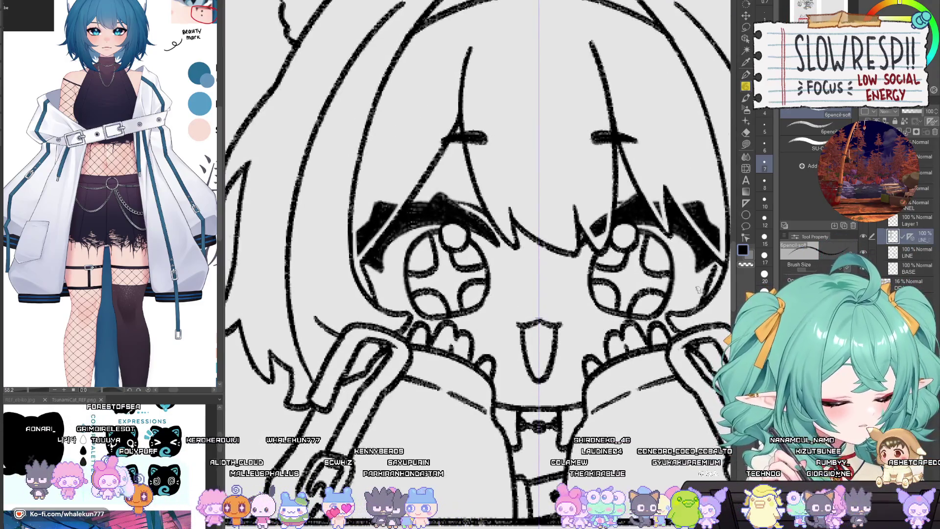
left_click(882, 282)
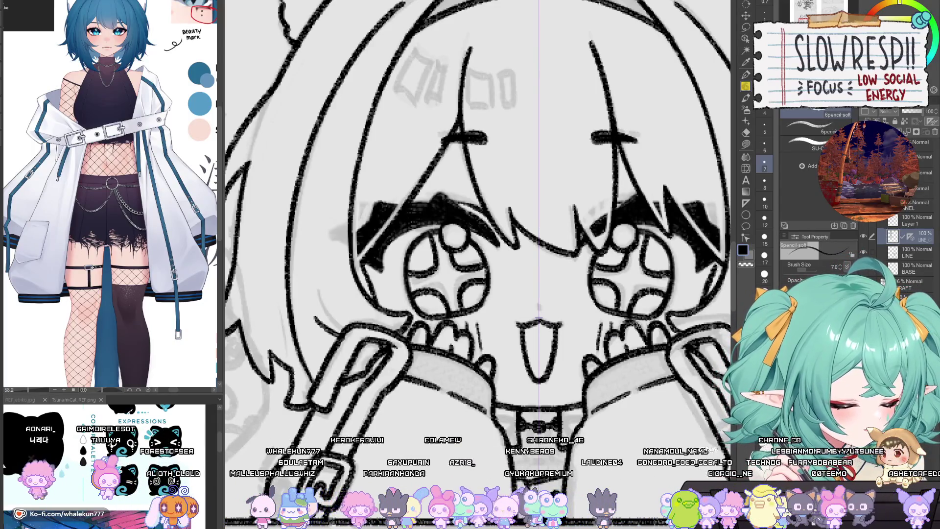
scroll(597, 356, "down", 3)
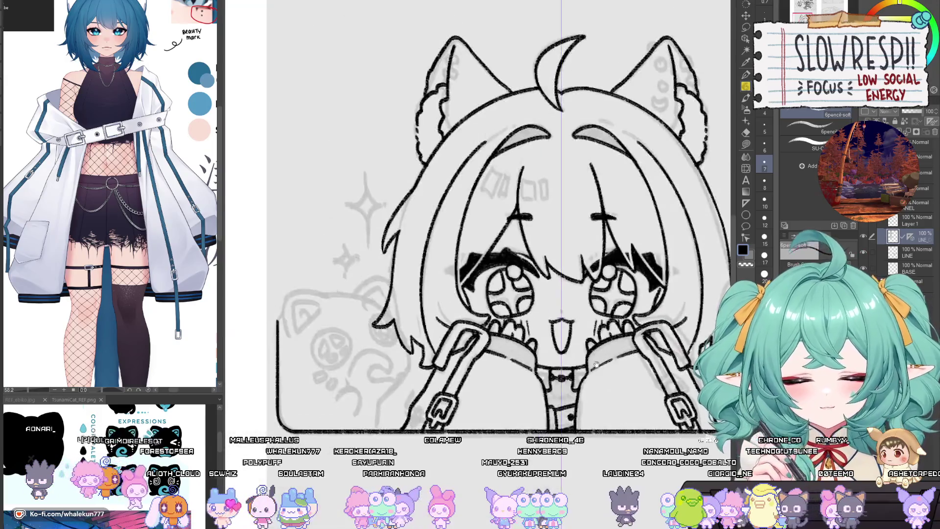
left_click_drag(596, 356, 557, 395)
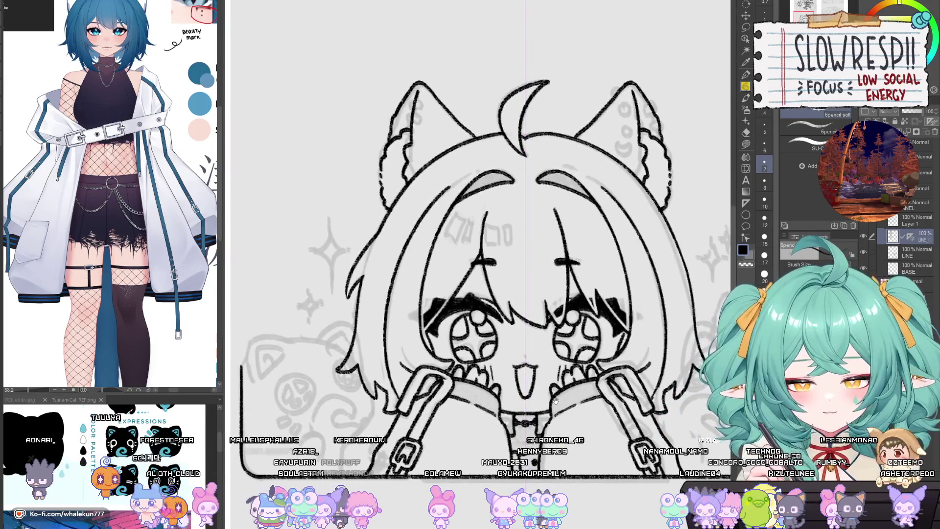
scroll(555, 400, "down", 3)
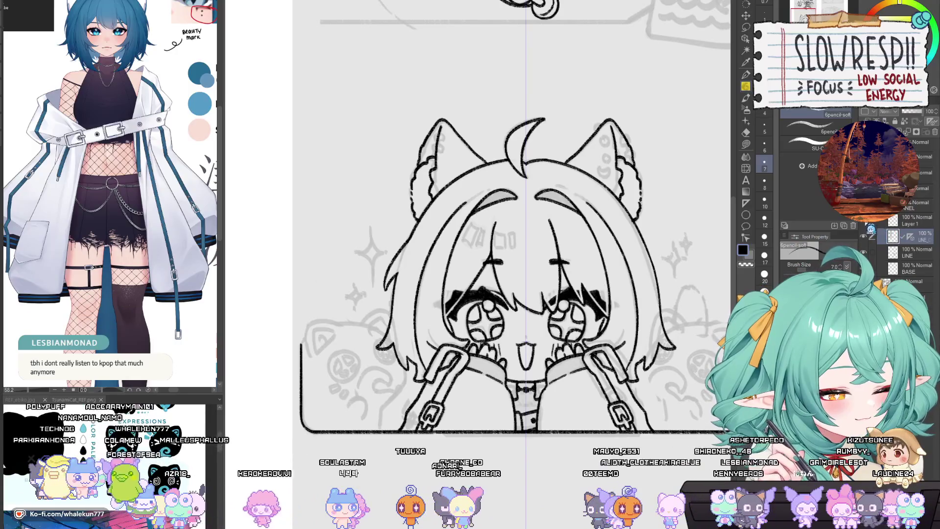
mouse_move(549, 328)
left_mouse_down()
mouse_move(598, 191)
mouse_move(590, 381)
left_mouse_up()
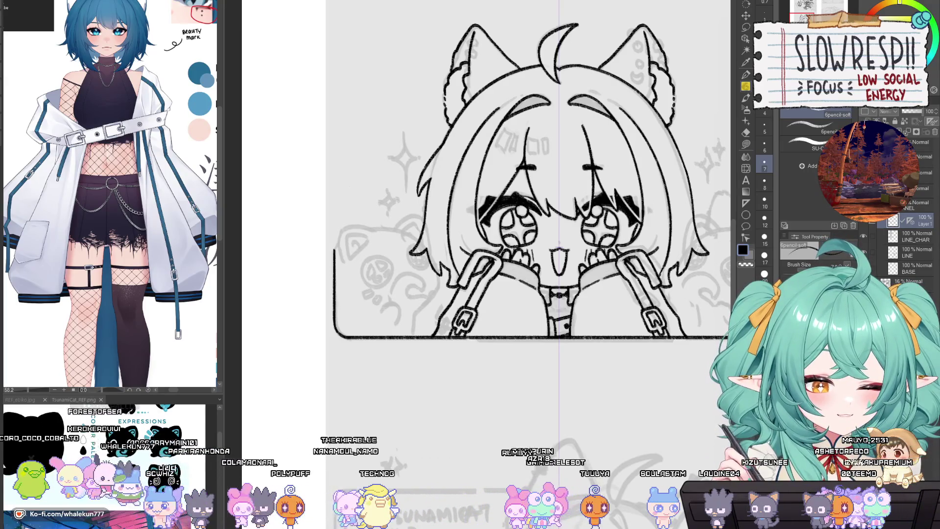
Add a new empty layer on top and switch to the Hand tool.
key("ctrl+shift+n")
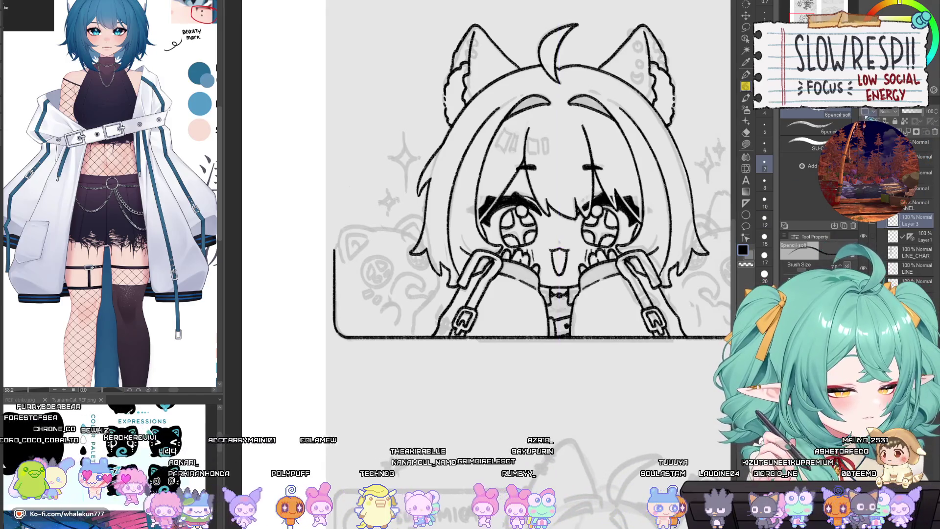
key("h")
scroll(523, 280, "down", 5)
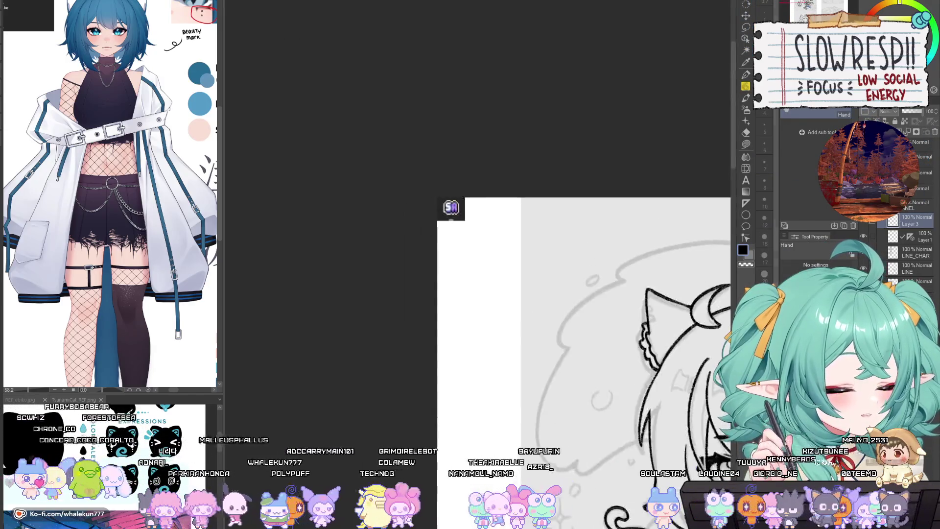
scroll(523, 280, "up", 10)
scroll(523, 280, "up", 5)
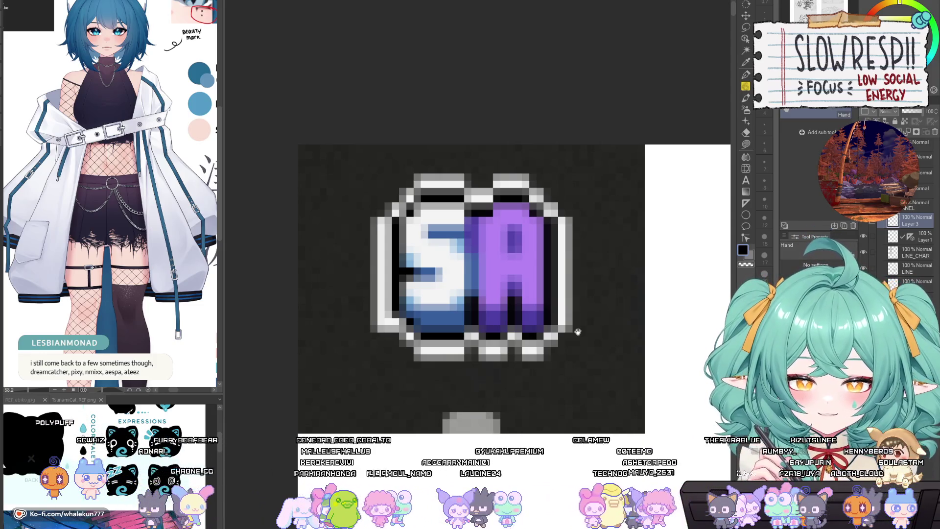
scroll(541, 298, "down", 3)
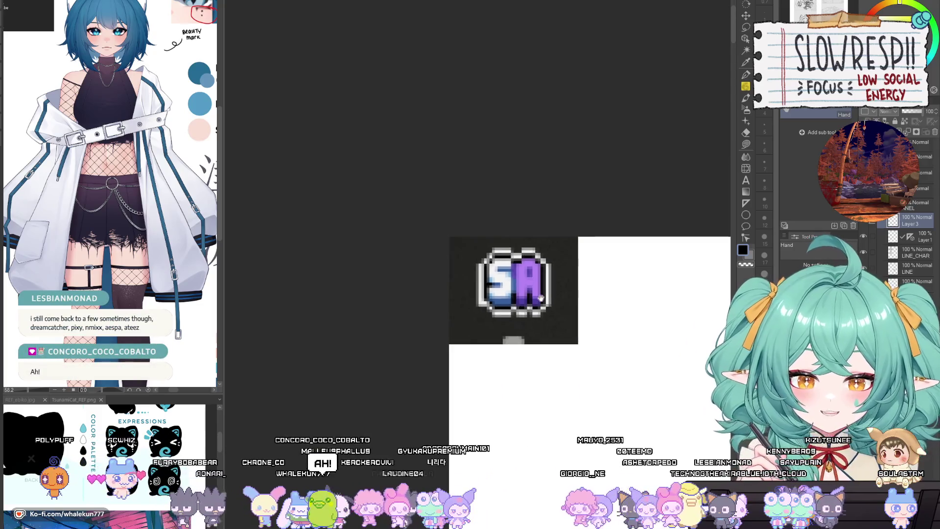
scroll(541, 297, "down", 2)
Pan to frame the chibi sketch sheet, then switch back to the soft pencil.
mouse_move(573, 321)
left_mouse_down()
mouse_move(422, 212)
mouse_move(451, 269)
mouse_move(408, 249)
left_mouse_up()
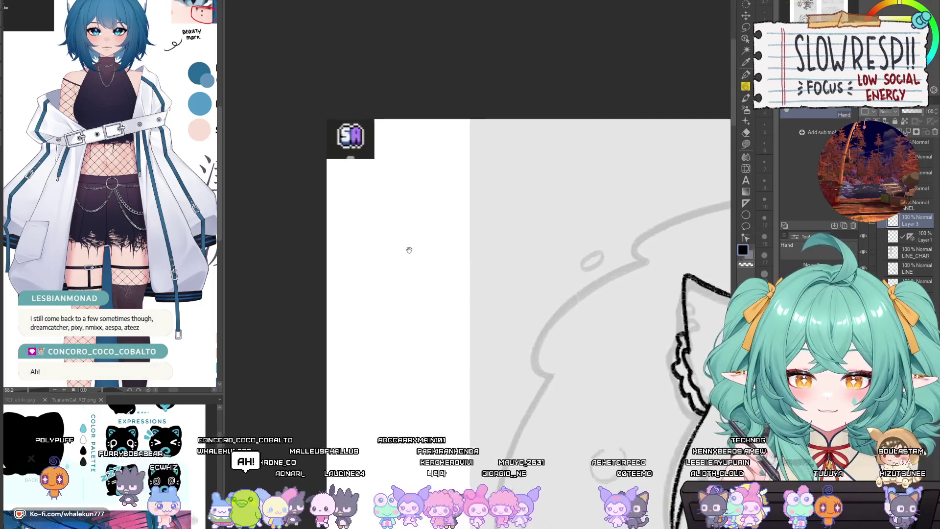
scroll(409, 250, "up", 2)
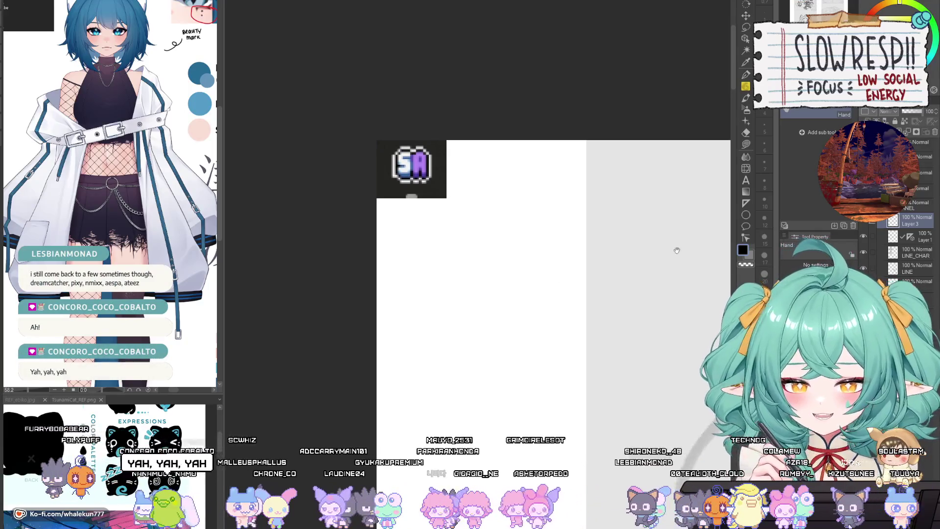
scroll(676, 250, "down", 3)
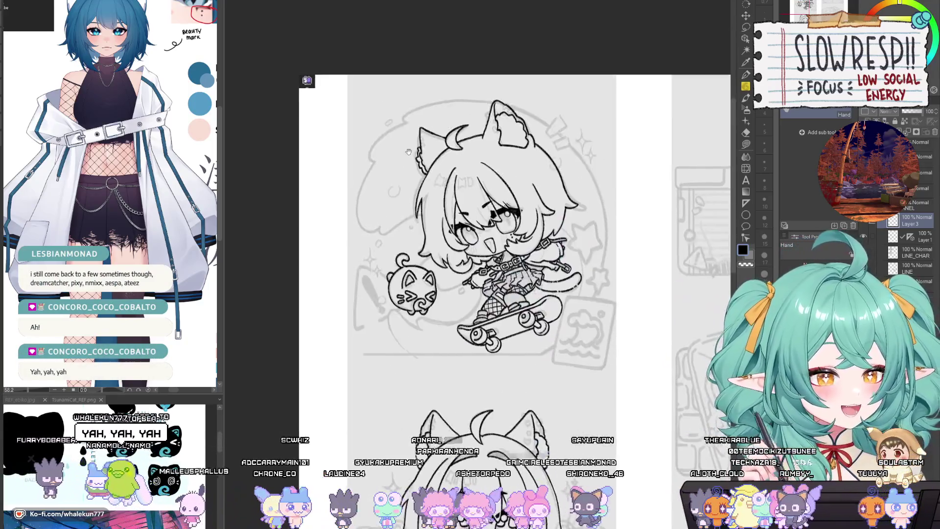
mouse_move(578, 247)
left_mouse_down()
mouse_move(569, 193)
mouse_move(593, 242)
left_mouse_up()
scroll(619, 287, "down", 2)
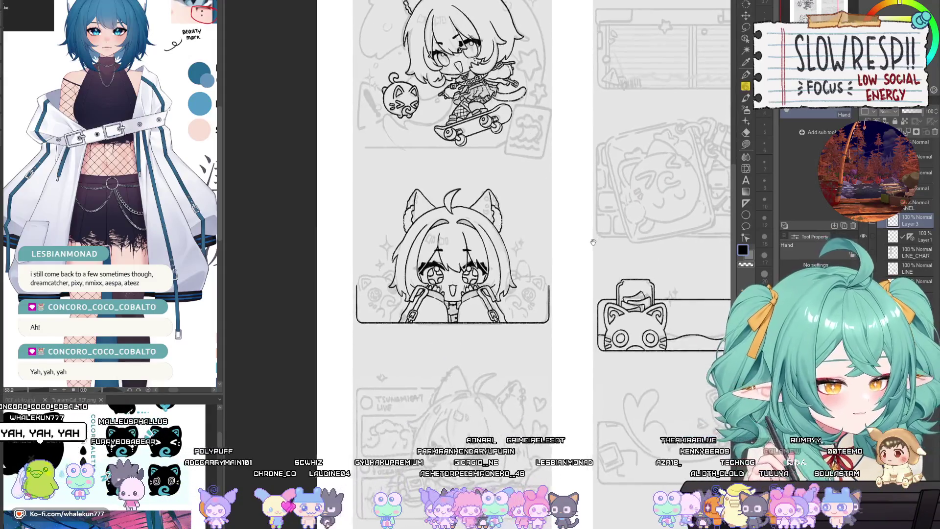
scroll(593, 241, "up", 1)
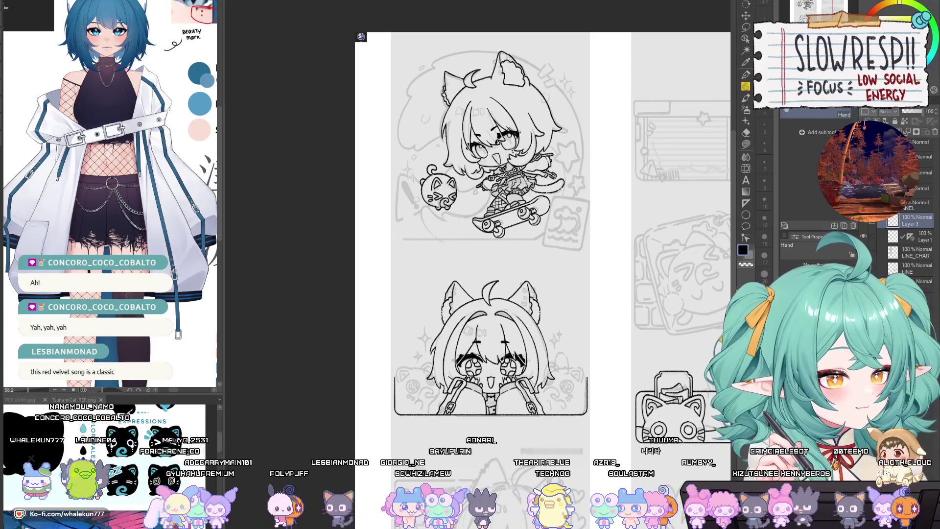
left_click_drag(503, 233, 487, 180)
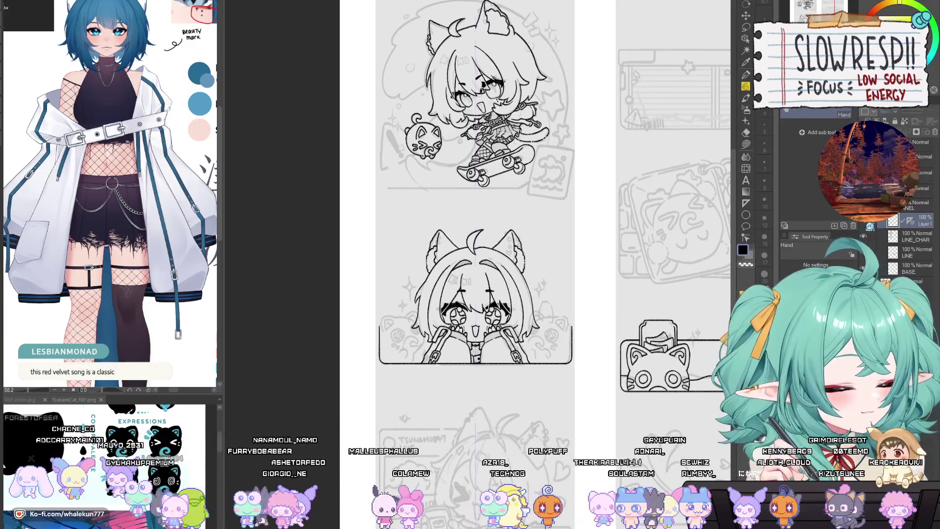
key("p")
scroll(539, 338, "up", 3)
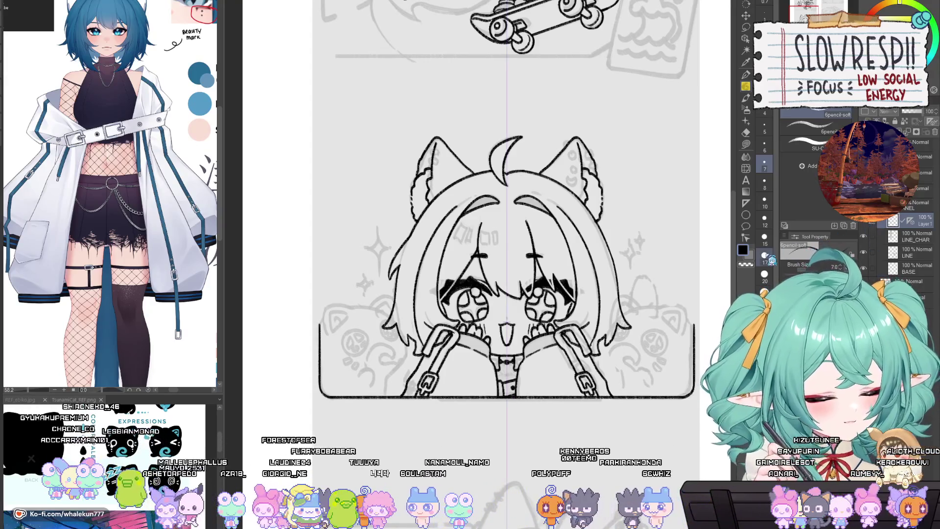
Try several curved strokes across the cat plush sketch, undoing each attempt.
scroll(600, 338, "up", 2)
scroll(472, 372, "up", 3)
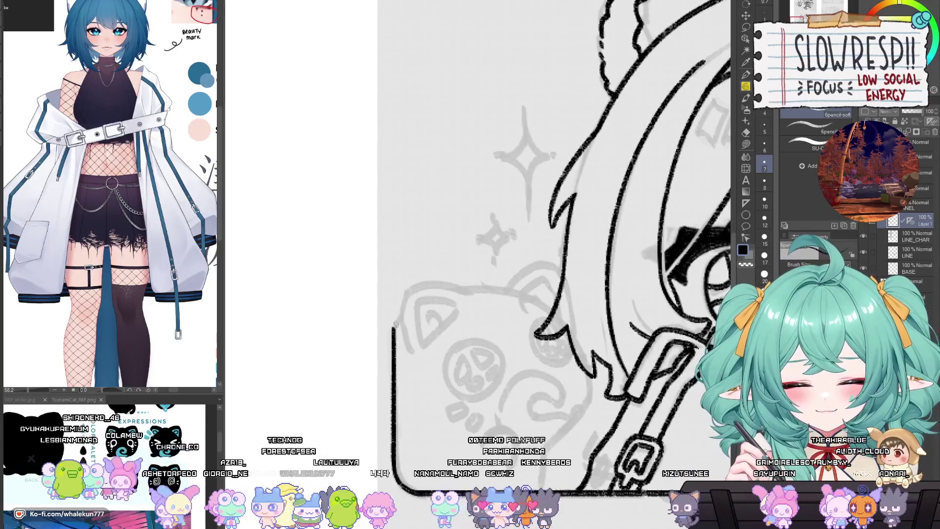
scroll(394, 326, "down", 3)
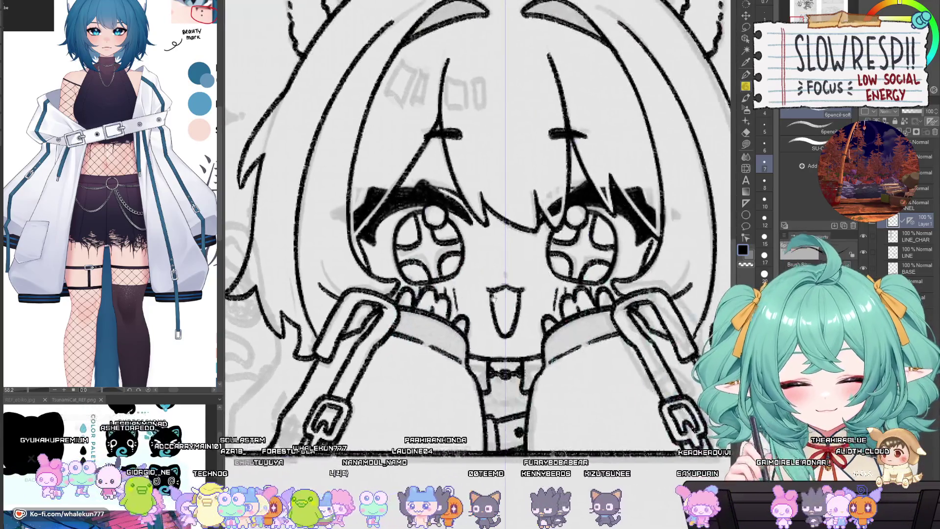
scroll(535, 276, "up", 3)
mouse_move(552, 241)
left_mouse_down()
mouse_move(499, 247)
mouse_move(428, 320)
mouse_move(431, 336)
left_mouse_up()
key("ctrl+z")
mouse_move(541, 240)
left_mouse_down()
mouse_move(430, 303)
mouse_move(425, 342)
left_mouse_up()
key("ctrl+z")
mouse_move(564, 242)
left_mouse_down()
mouse_move(538, 240)
mouse_move(435, 333)
mouse_move(438, 358)
left_mouse_up()
key("ctrl+z")
key("ctrl+z")
key("ctrl+z")
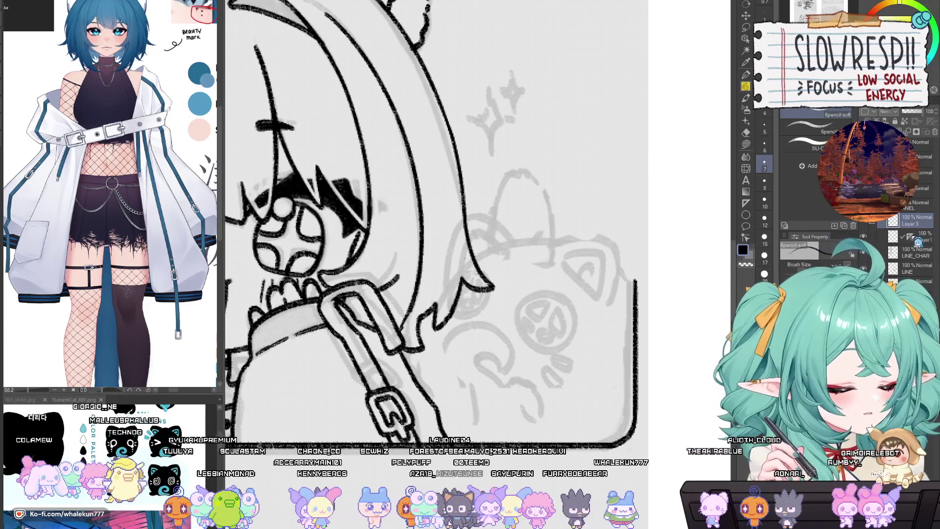
Center the plush sketch and ink the curved top of its outline.
scroll(610, 323, "down", 3)
scroll(611, 324, "down", 2)
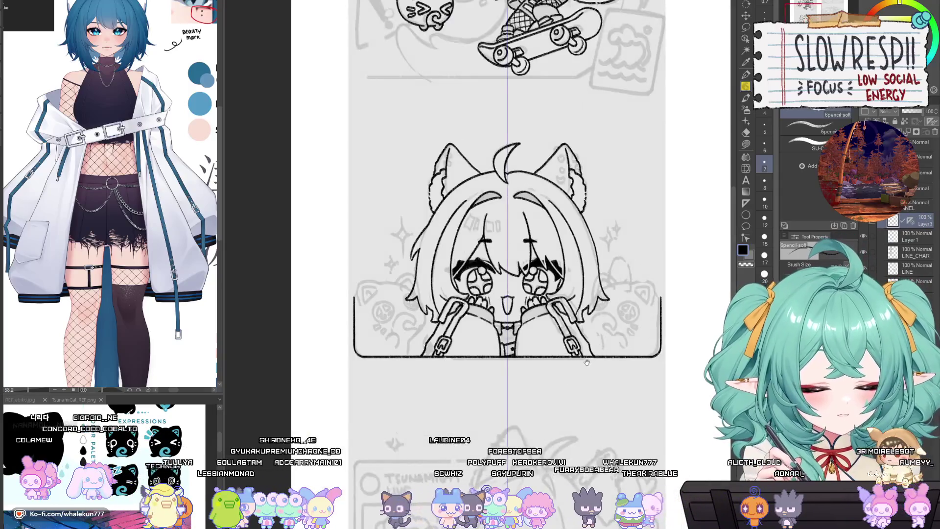
scroll(592, 339, "up", 3)
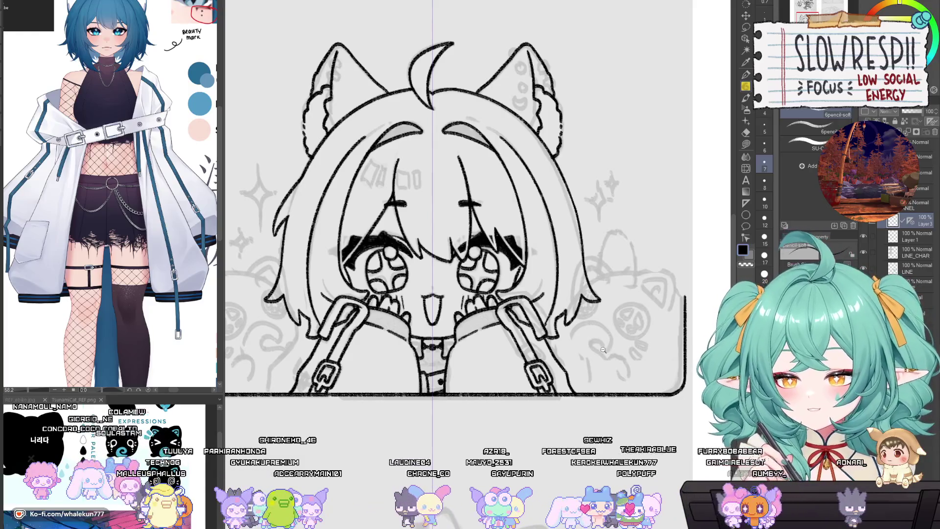
scroll(607, 343, "up", 1)
left_click_drag(608, 343, 564, 389)
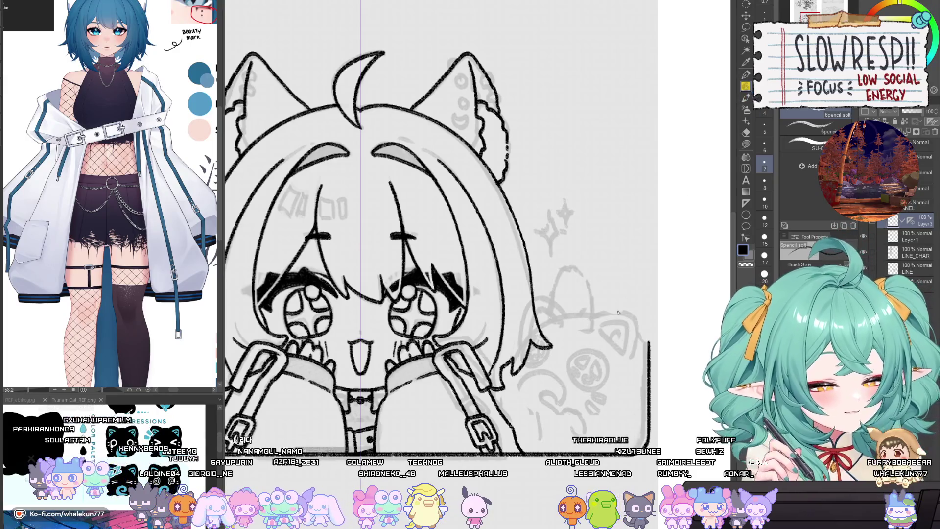
left_click_drag(618, 311, 578, 303)
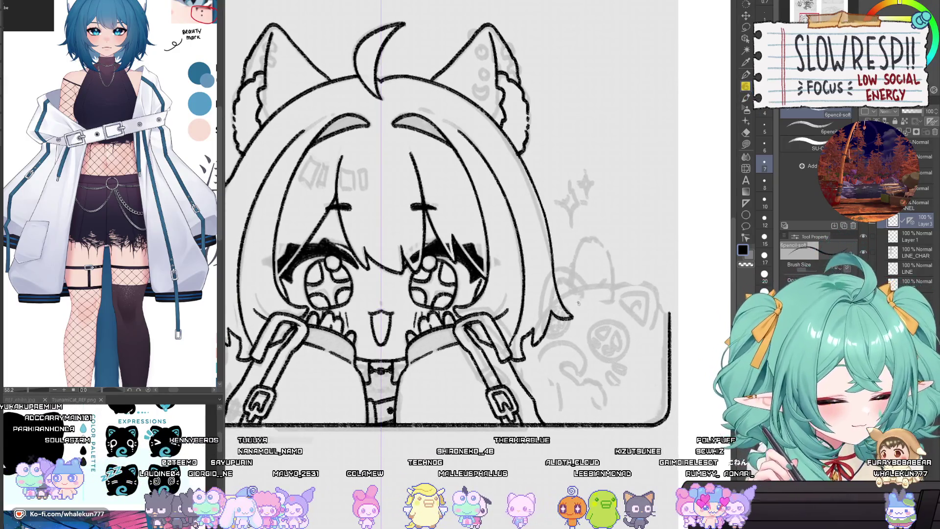
mouse_move(621, 286)
left_mouse_down()
mouse_move(558, 306)
mouse_move(537, 343)
mouse_move(618, 289)
mouse_move(537, 325)
left_mouse_up()
key("ctrl+z")
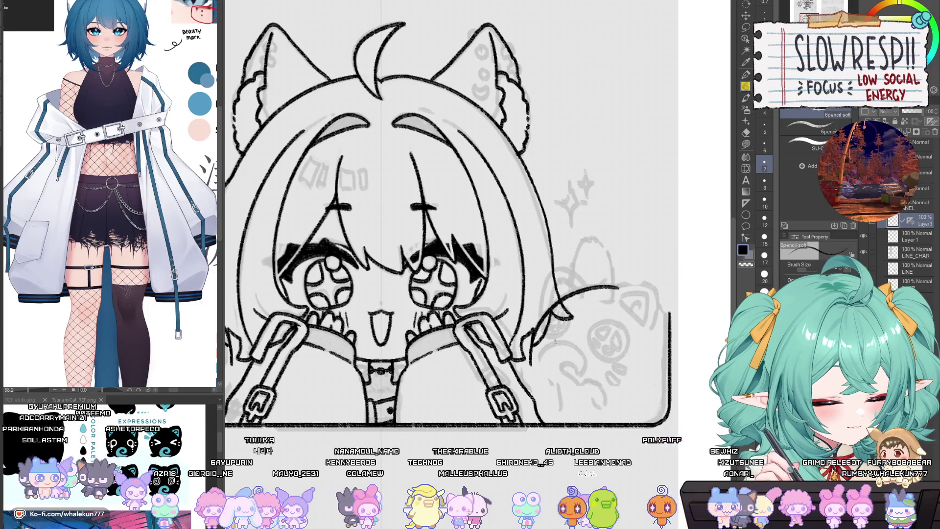
On a mirrored view, join the plush's top corner to the panel border with a longer redrawn stroke.
key("h")
scroll(492, 253, "up", 5)
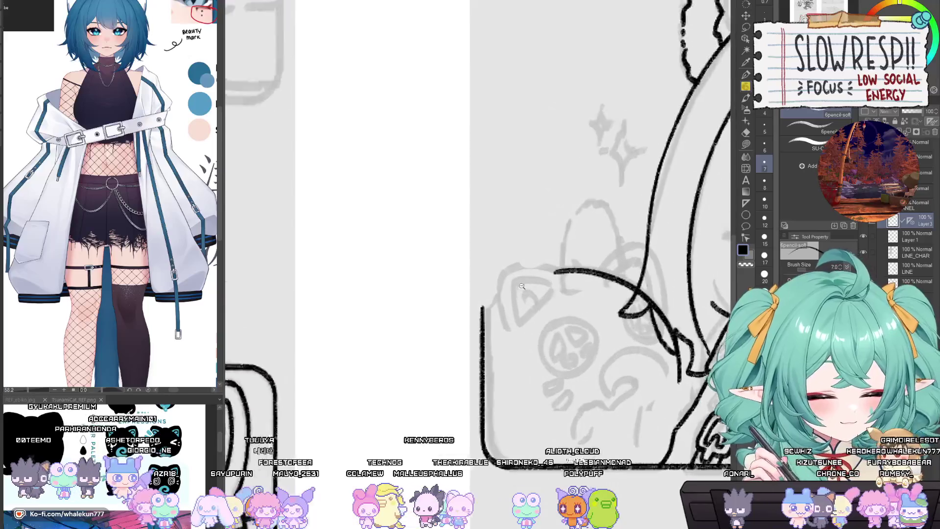
left_click_drag(501, 294, 477, 325)
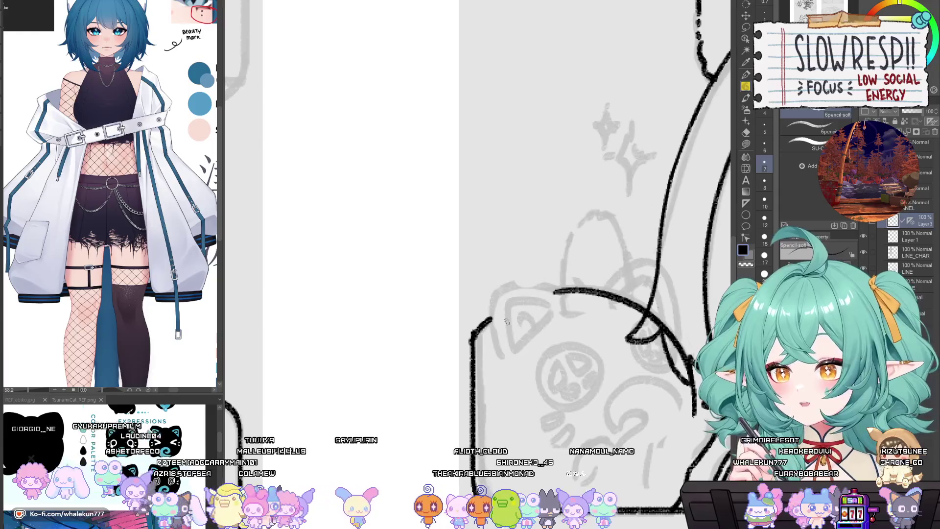
mouse_move(512, 367)
left_mouse_down()
mouse_move(518, 317)
mouse_move(500, 338)
left_mouse_up()
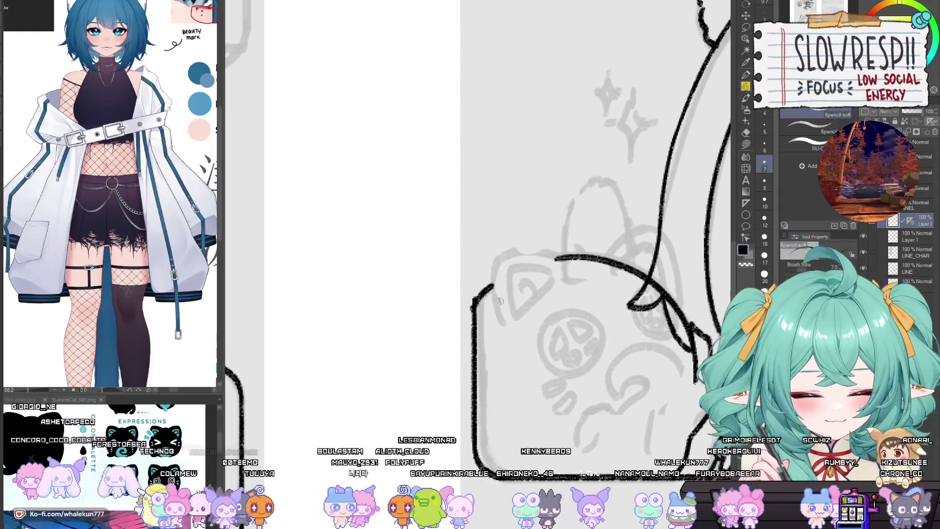
key("ctrl+z")
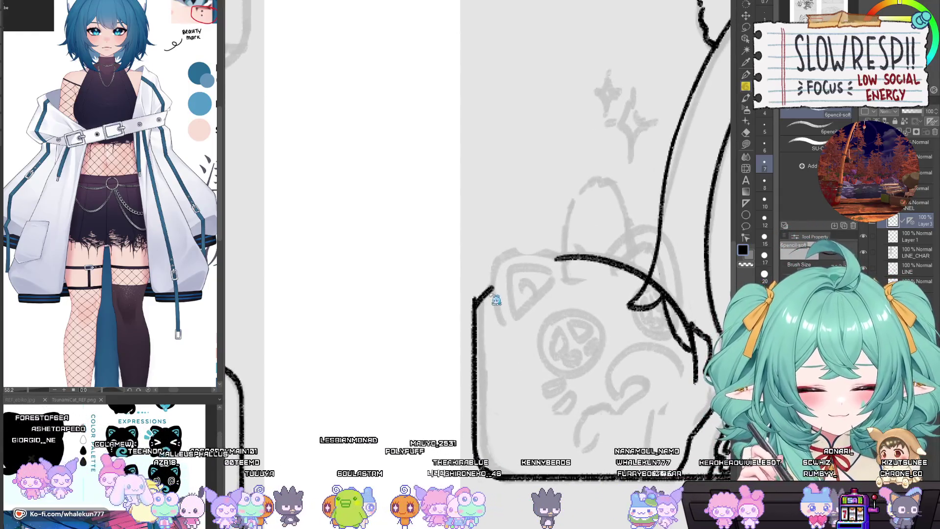
key("ctrl+z")
left_click_drag(494, 285, 477, 303)
left_click_drag(529, 279, 557, 374)
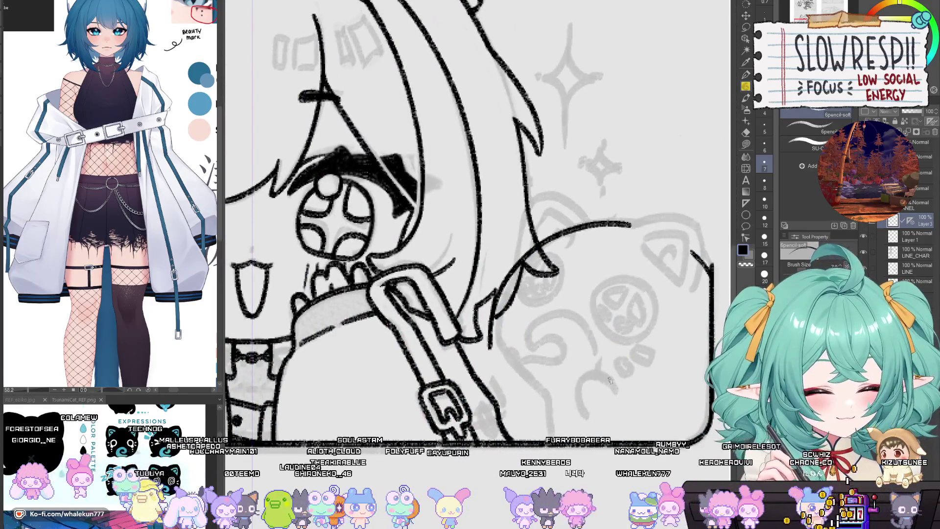
Ink the curved line on the plush's lower body, redrawing it after undoing the first attempts.
mouse_move(615, 387)
left_mouse_down()
mouse_move(594, 371)
mouse_move(580, 406)
mouse_move(588, 414)
left_mouse_up()
left_click_drag(487, 365, 528, 358)
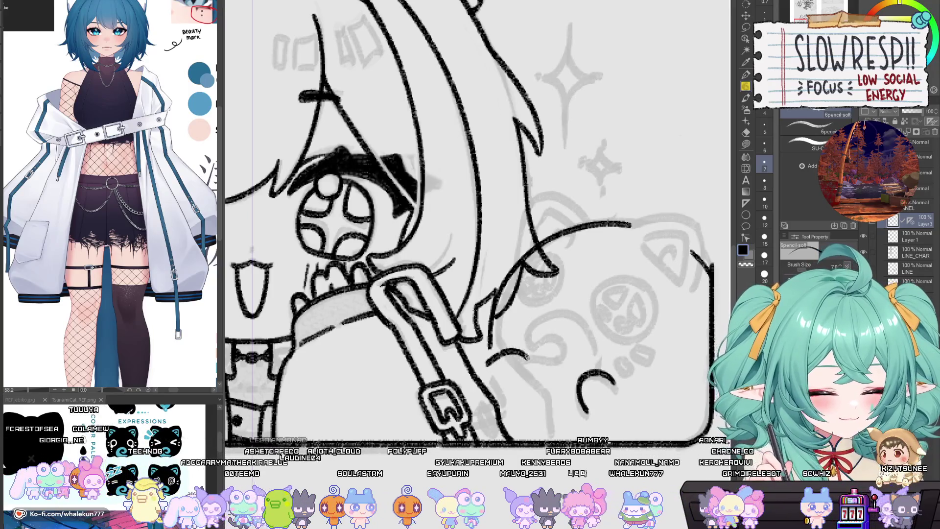
key("ctrl+z")
key("ctrl+z")
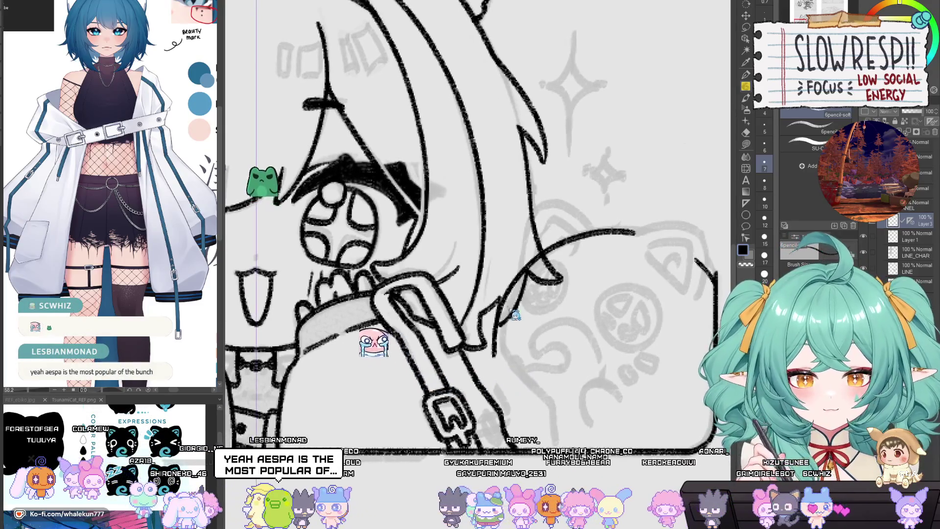
key("h")
key("h")
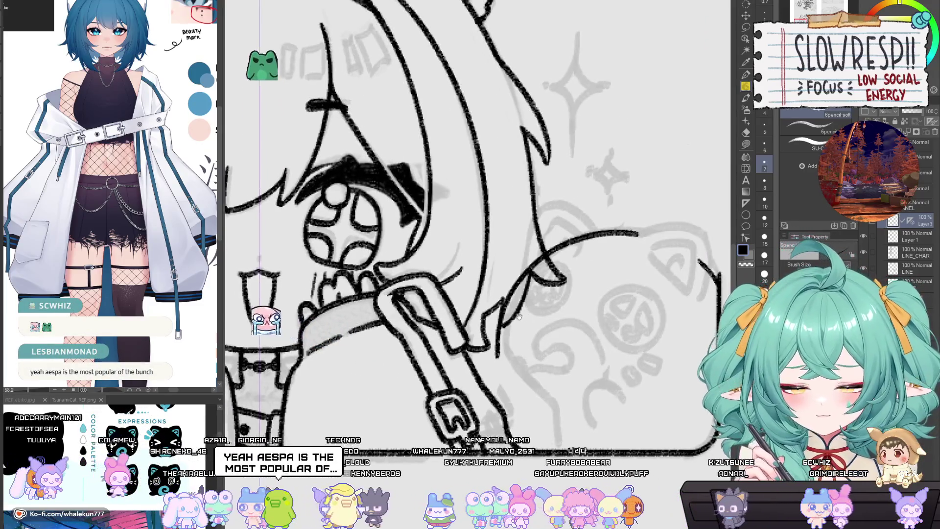
left_click_drag(519, 317, 536, 325)
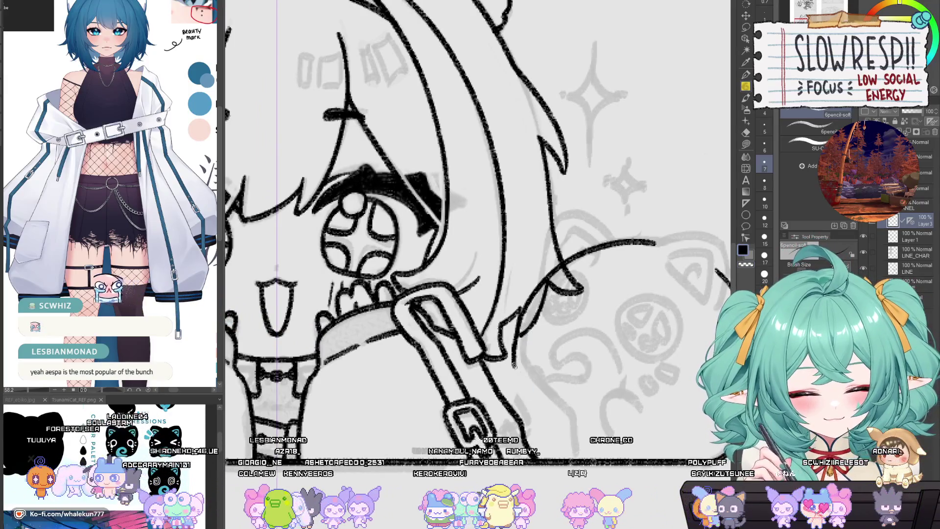
left_click_drag(514, 340, 522, 400)
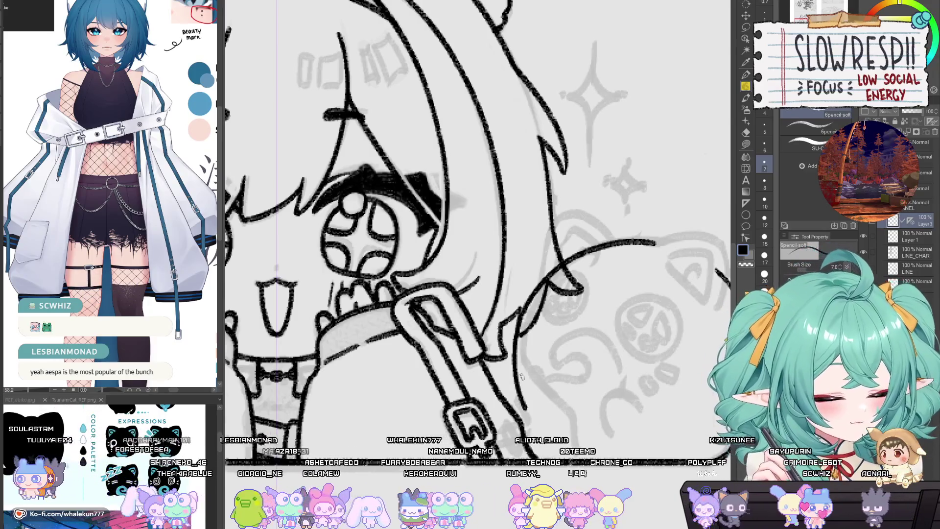
key("h")
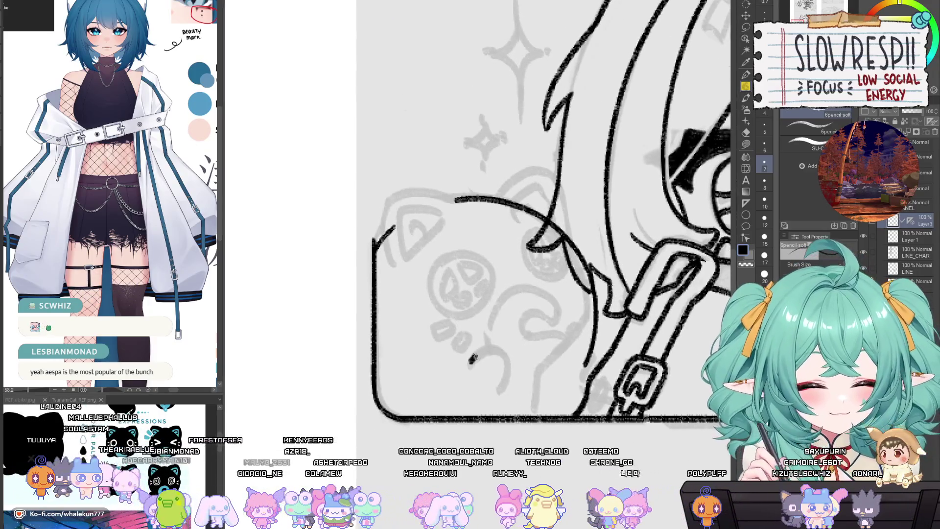
Ink the plush's paw arc and the curved line down its side, then review them.
left_click_drag(471, 362, 509, 383)
mouse_move(586, 341)
left_mouse_down()
mouse_move(570, 329)
mouse_move(560, 376)
left_mouse_up()
left_click_drag(450, 265, 498, 332)
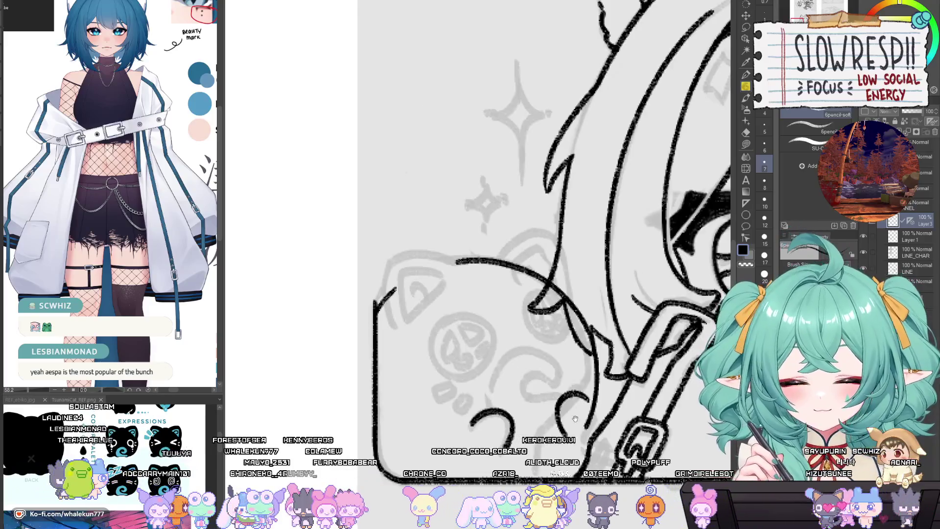
mouse_move(575, 419)
left_mouse_down()
mouse_move(502, 365)
mouse_move(453, 365)
mouse_move(578, 377)
left_mouse_up()
left_click_drag(565, 243, 590, 238)
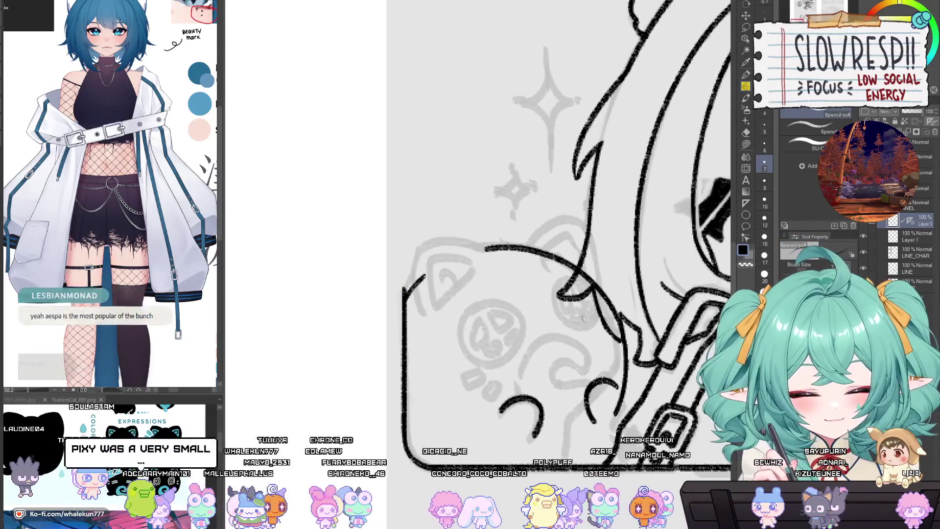
left_click_drag(603, 273, 542, 278)
scroll(541, 280, "down", 5)
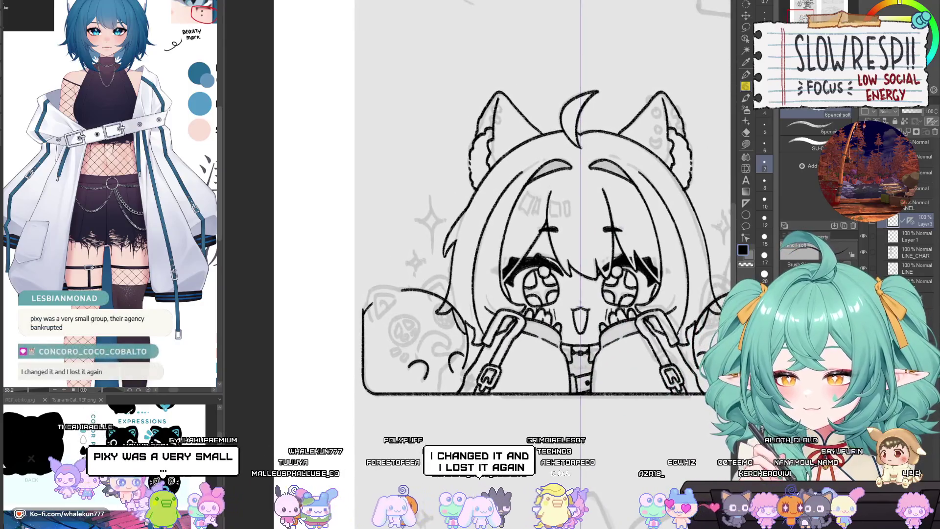
Nudge the plush line art into place beside the girl's strap with the Move layer tool.
key("k")
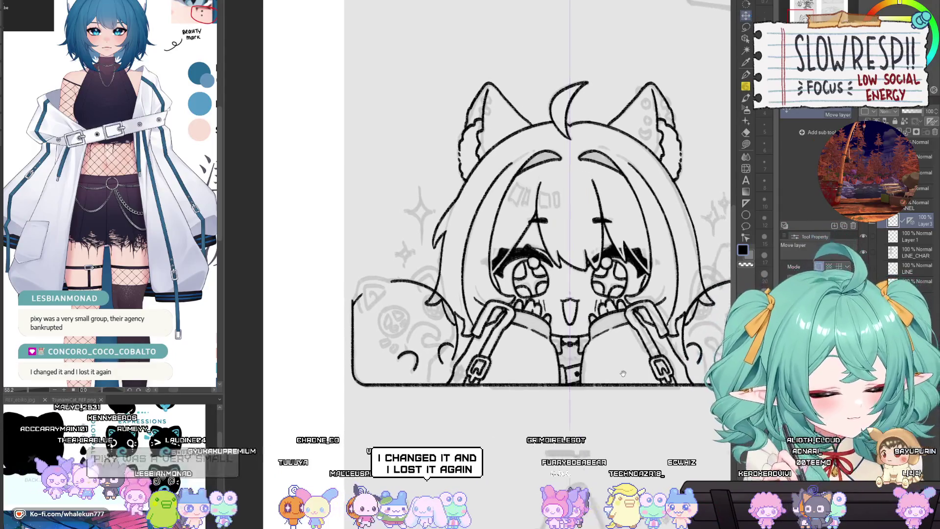
left_click_drag(639, 377, 653, 364)
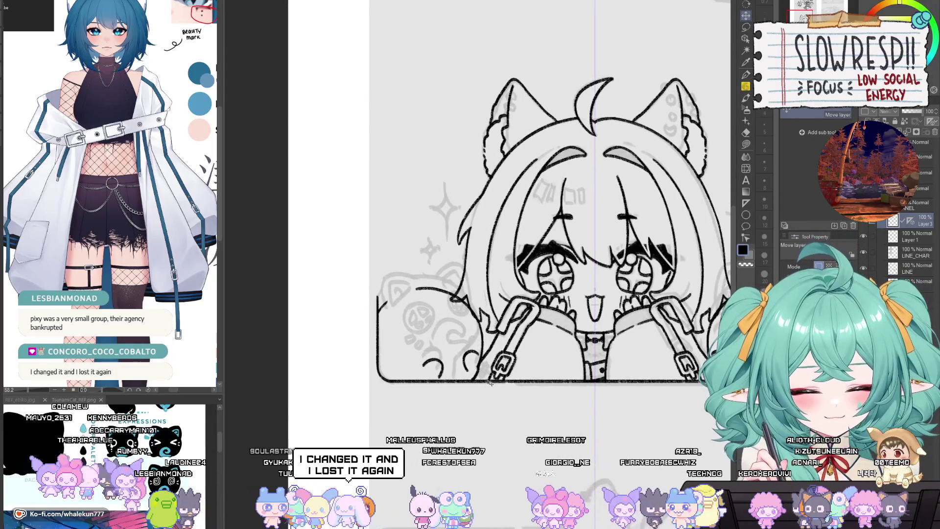
scroll(488, 341, "up", 3)
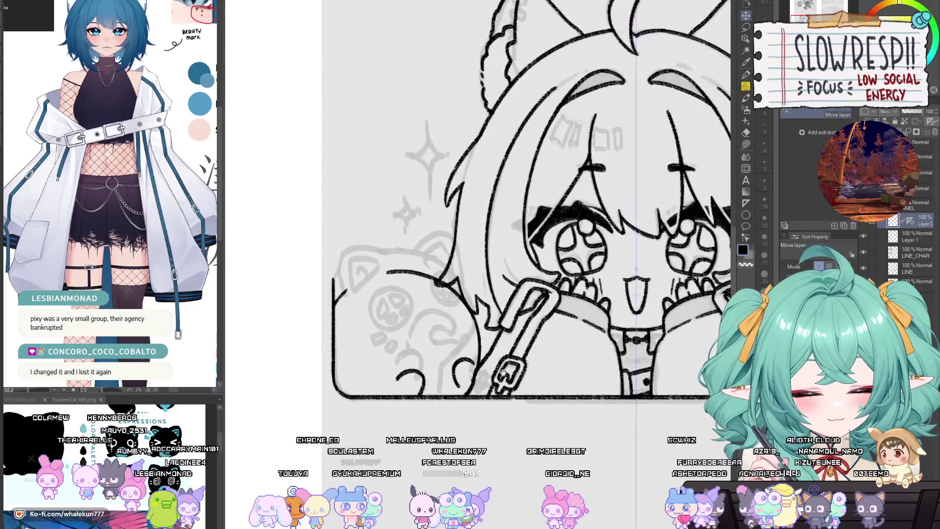
left_click_drag(505, 361, 513, 366)
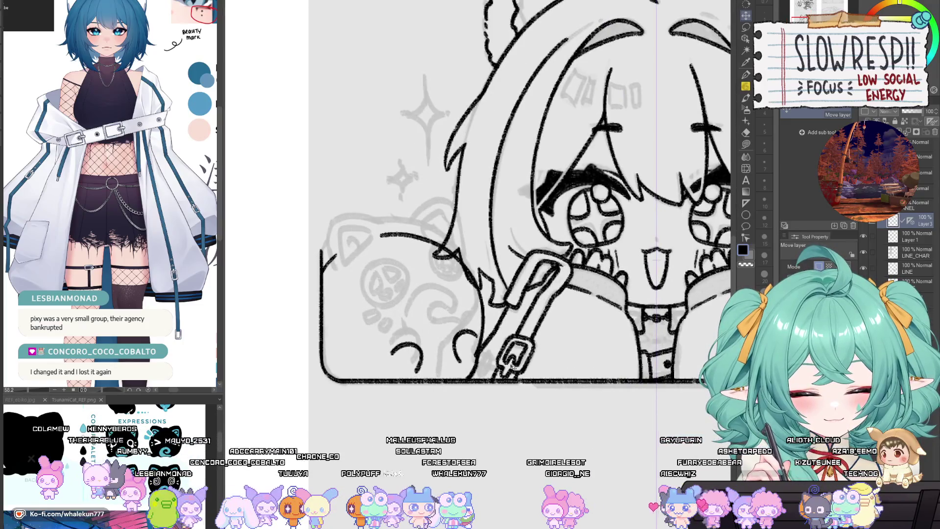
Redraw the stroke beside the strap with the pencil at brush size 7 on a rotated view.
key("e")
scroll(487, 276, "up", 2)
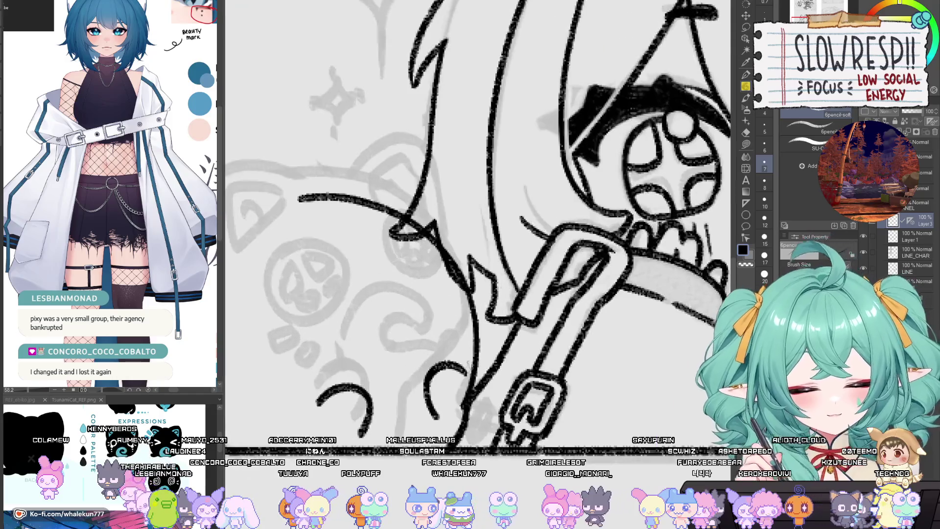
left_click(746, 75)
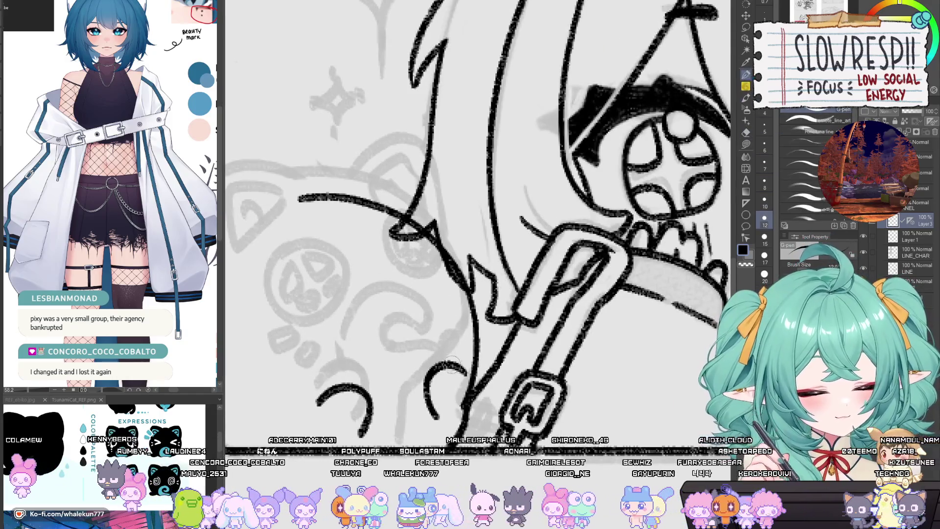
key("bracketleft")
key("bracketleft")
key("bracketleft")
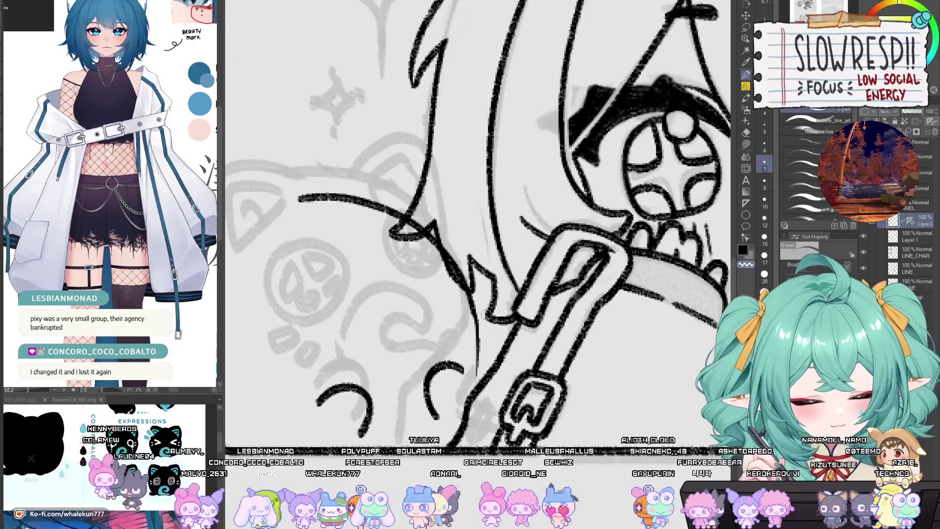
key("p")
left_click_drag(479, 326, 597, 346)
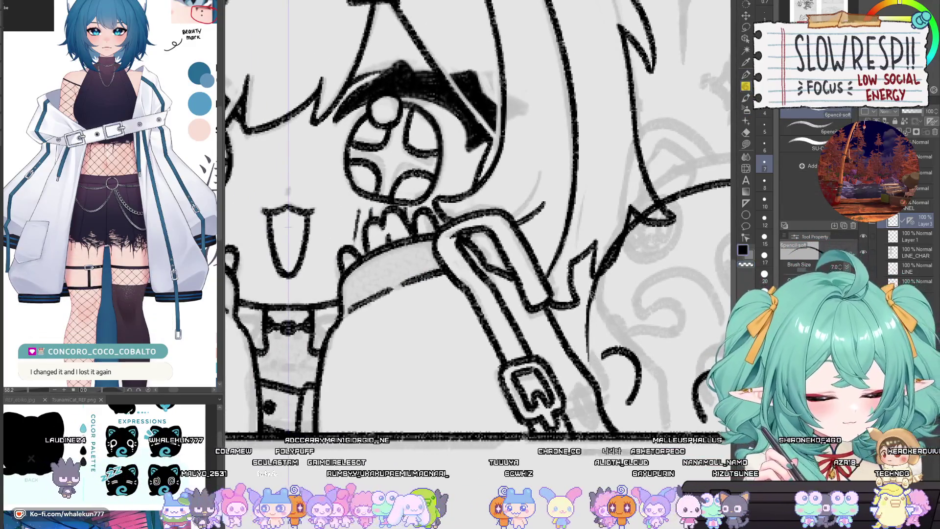
mouse_move(593, 293)
left_mouse_down()
mouse_move(587, 387)
mouse_move(588, 343)
mouse_move(599, 322)
left_mouse_up()
key("ctrl+z")
key("ctrl+z")
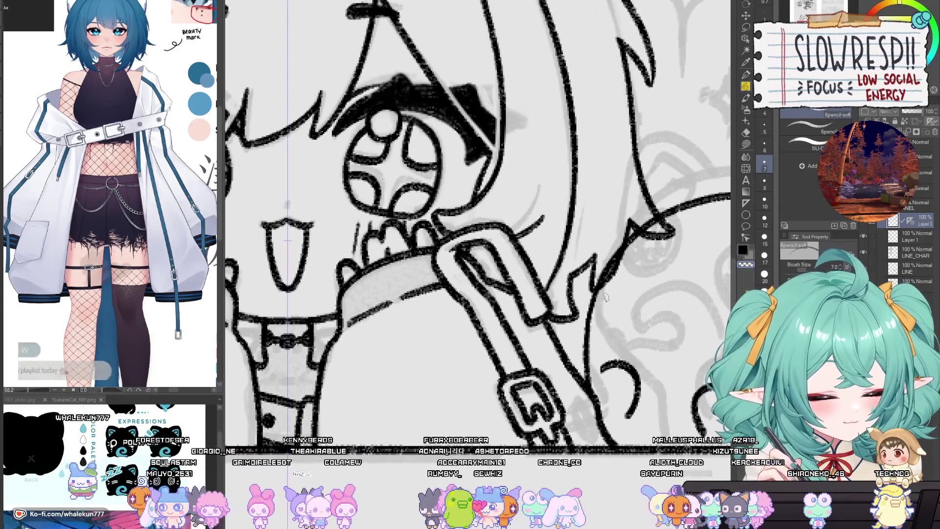
left_click_drag(613, 329, 582, 306)
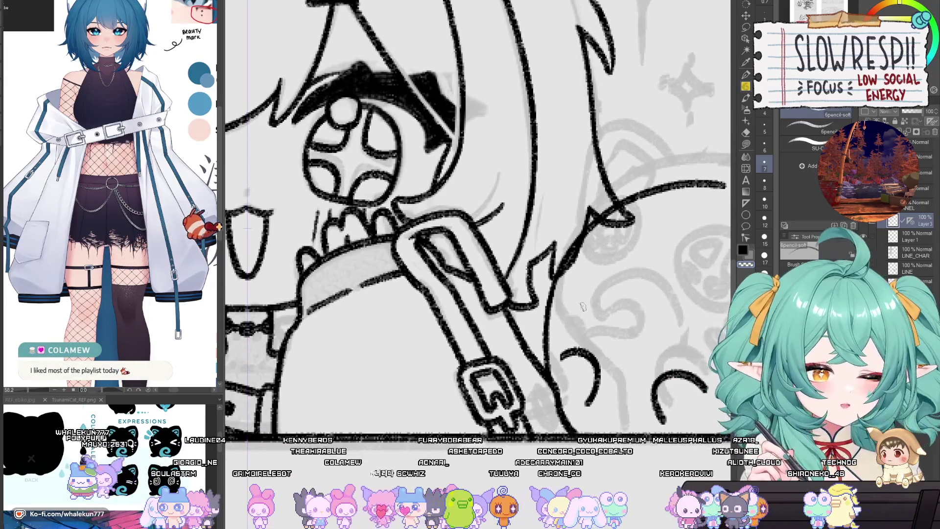
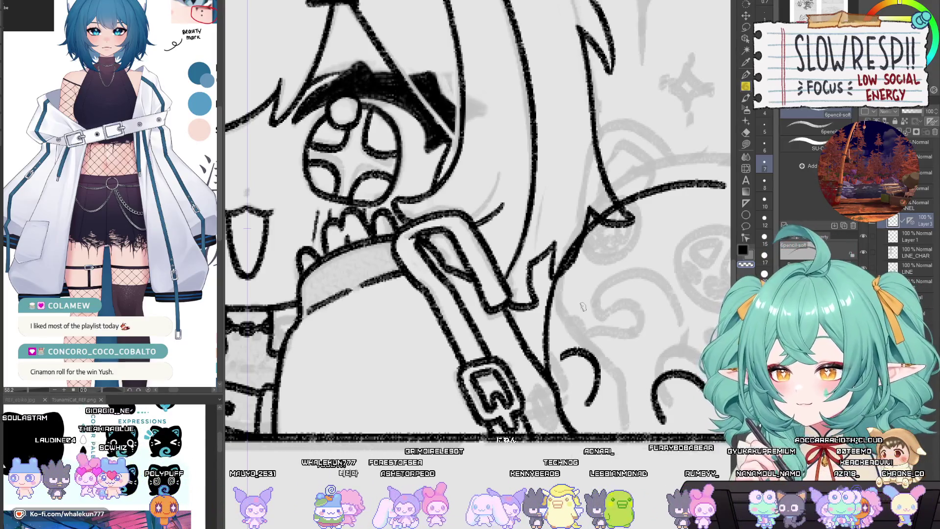
Ink the left eye's round outline with the soft pencil, redrawing it after undone attempts.
scroll(636, 353, "down", 3)
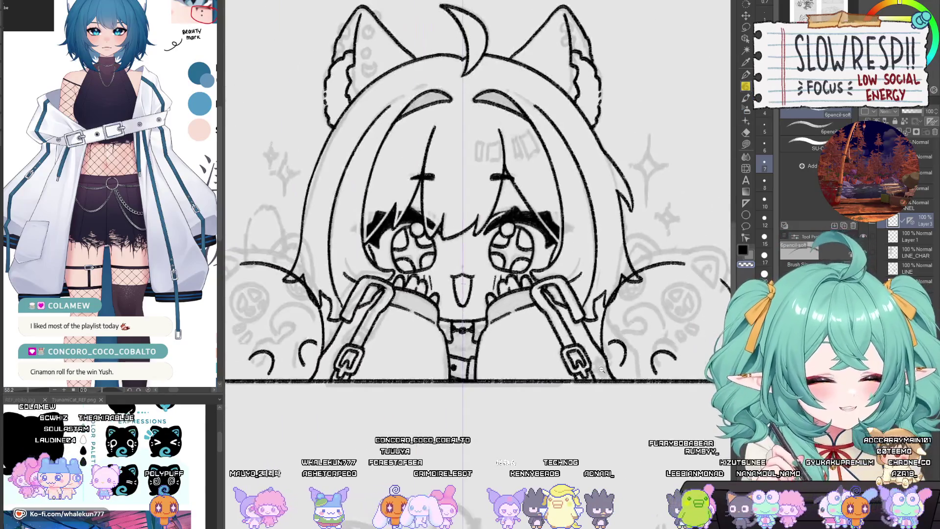
scroll(691, 399, "up", 3)
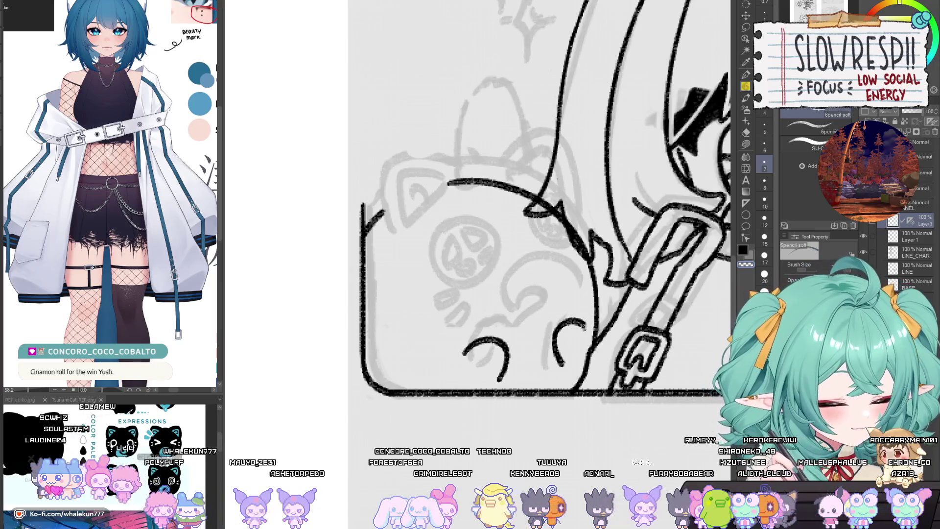
key("e")
scroll(584, 328, "down", 3)
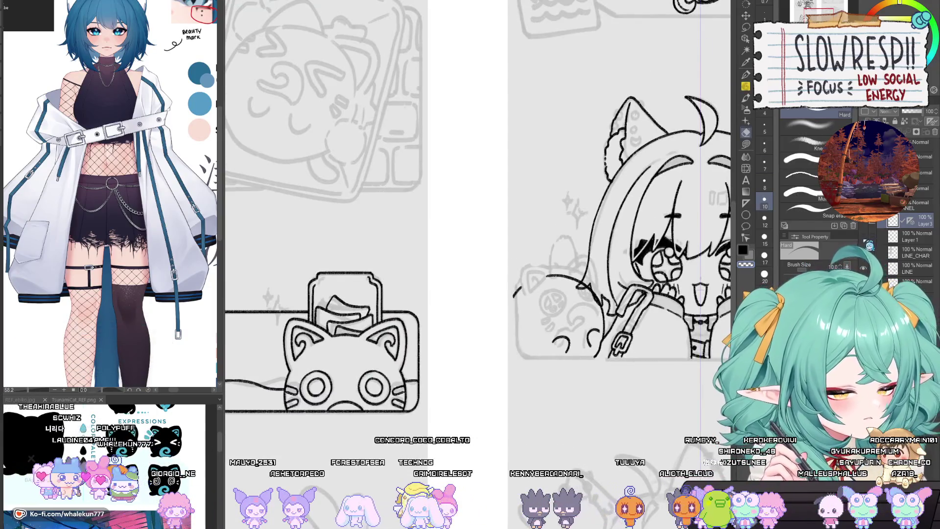
scroll(603, 323, "up", 2)
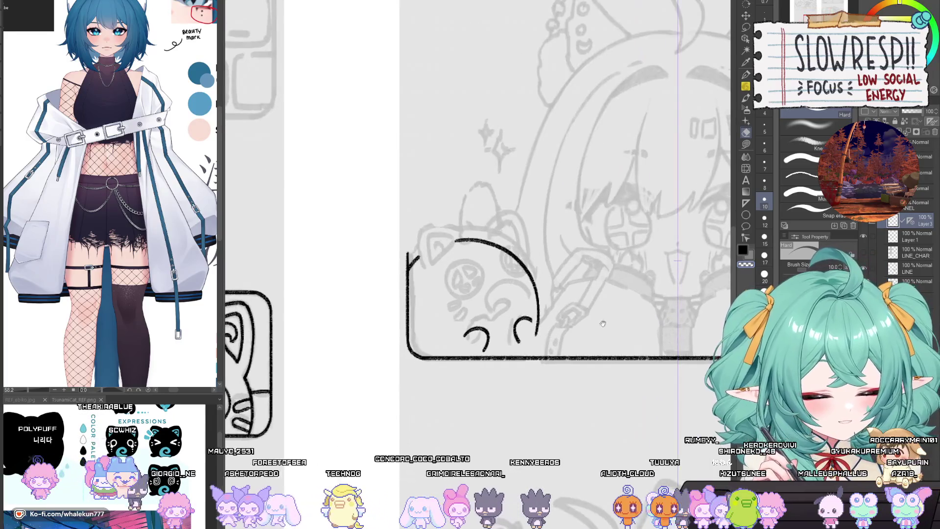
key("p")
scroll(473, 304, "up", 2)
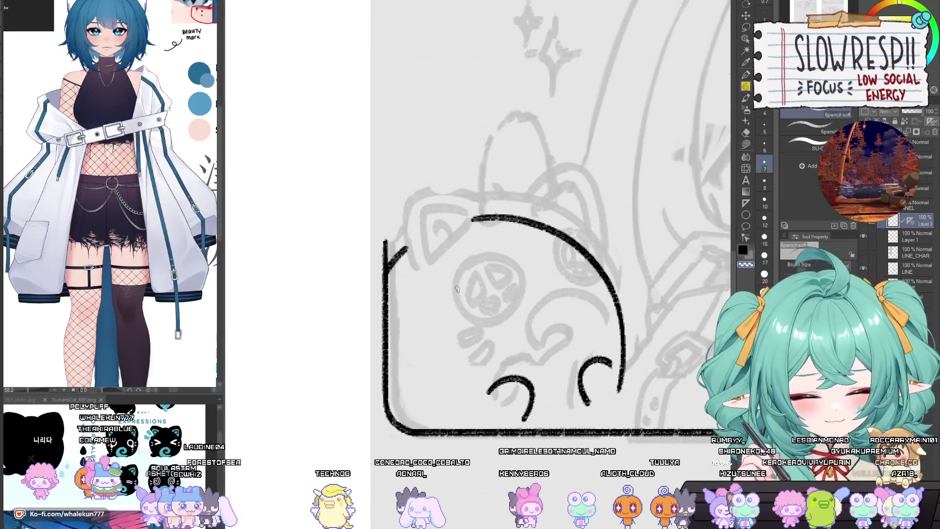
mouse_move(458, 286)
left_mouse_down()
mouse_move(444, 324)
mouse_move(512, 311)
mouse_move(445, 294)
mouse_move(506, 333)
mouse_move(462, 279)
mouse_move(478, 359)
mouse_move(478, 281)
mouse_move(462, 283)
mouse_move(475, 285)
mouse_move(477, 354)
mouse_move(513, 306)
left_mouse_up()
key("ctrl+z")
key("ctrl+z")
key("ctrl+z")
key("ctrl+z")
key("ctrl+z")
key("ctrl+z")
key("ctrl+z")
key("ctrl+z")
key("ctrl+z")
mouse_move(492, 277)
left_mouse_down()
mouse_move(444, 319)
mouse_move(516, 306)
mouse_move(478, 277)
mouse_move(452, 321)
mouse_move(497, 338)
mouse_move(478, 289)
mouse_move(455, 333)
mouse_move(507, 314)
mouse_move(484, 288)
left_mouse_up()
key("ctrl+z")
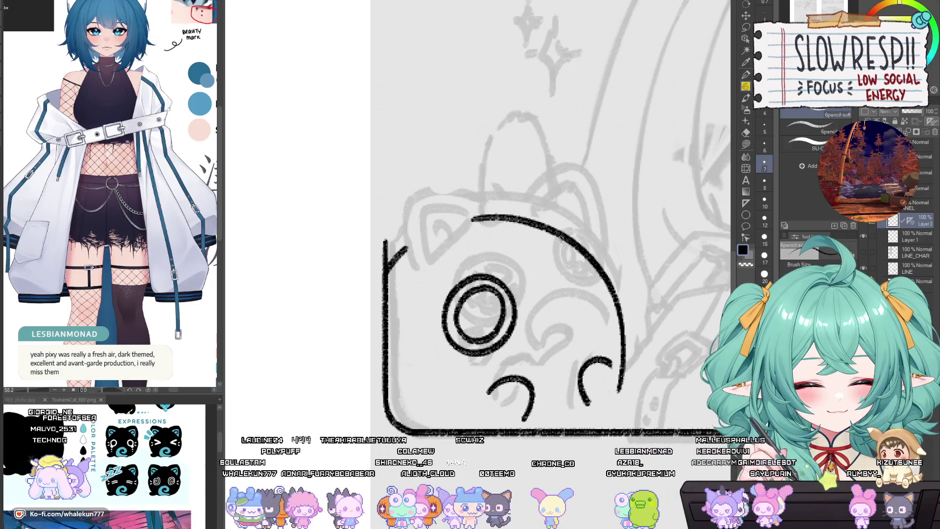
Draw the right eye's oval and retry its inner curve, plus a short stroke in the left eye.
mouse_move(561, 237)
left_mouse_down()
mouse_move(546, 270)
mouse_move(602, 288)
left_mouse_up()
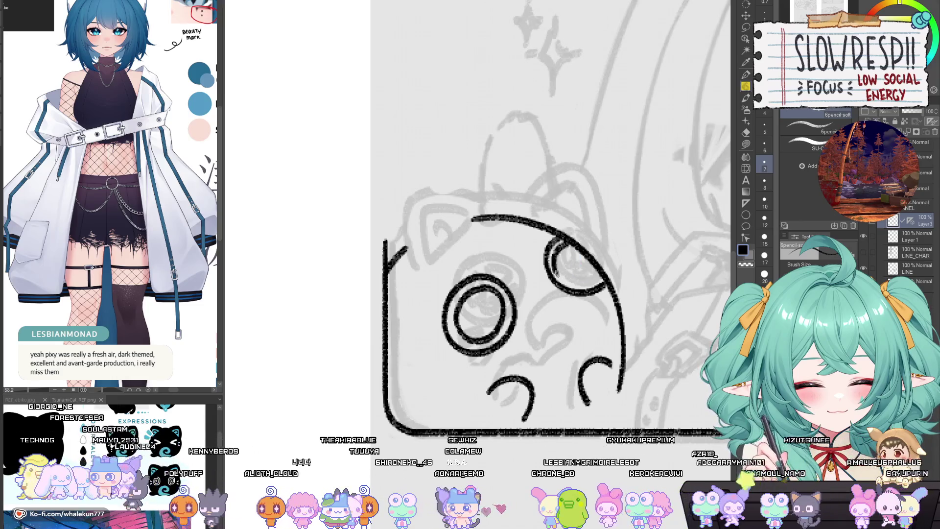
left_click_drag(557, 274, 568, 284)
key("ctrl+z")
mouse_move(566, 239)
left_mouse_down()
mouse_move(556, 273)
mouse_move(568, 283)
left_mouse_up()
key("ctrl+z")
mouse_move(567, 240)
left_mouse_down()
mouse_move(569, 282)
mouse_move(601, 267)
left_mouse_up()
key("ctrl+z")
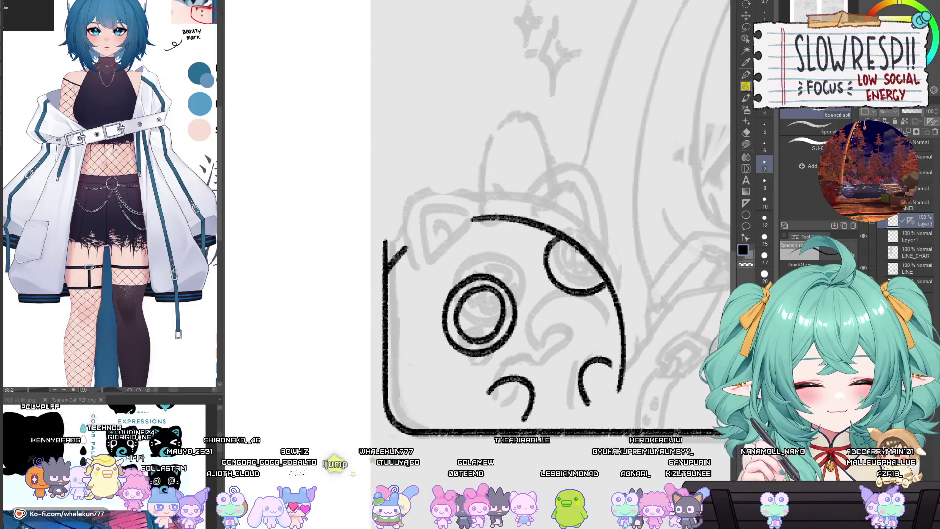
mouse_move(567, 241)
left_mouse_down()
mouse_move(571, 281)
mouse_move(598, 269)
mouse_move(562, 252)
mouse_move(579, 280)
mouse_move(600, 273)
left_mouse_up()
key("ctrl+z")
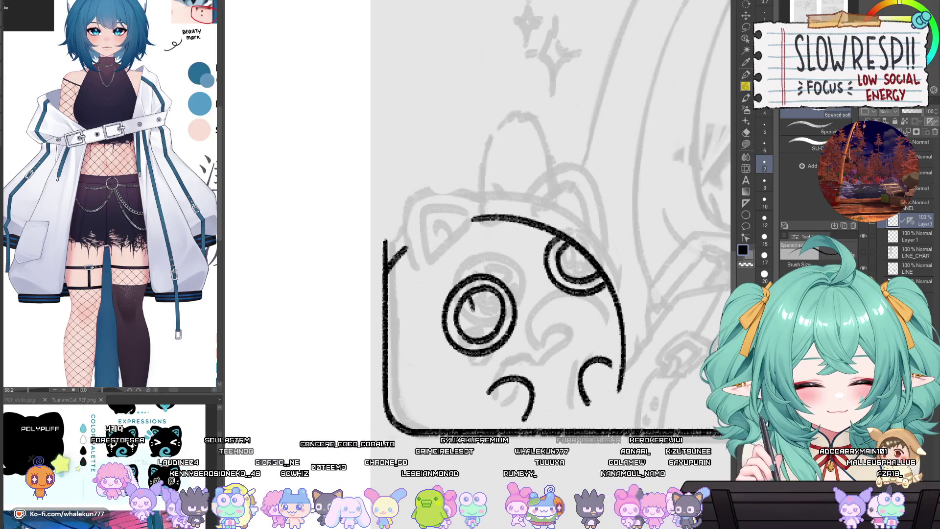
key("ctrl+z")
left_click_drag(474, 297, 464, 327)
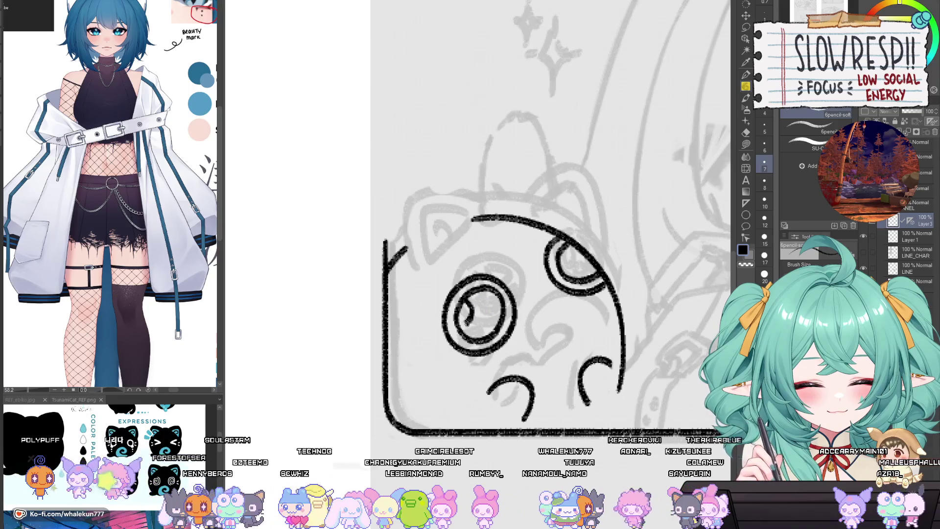
key("ctrl+z")
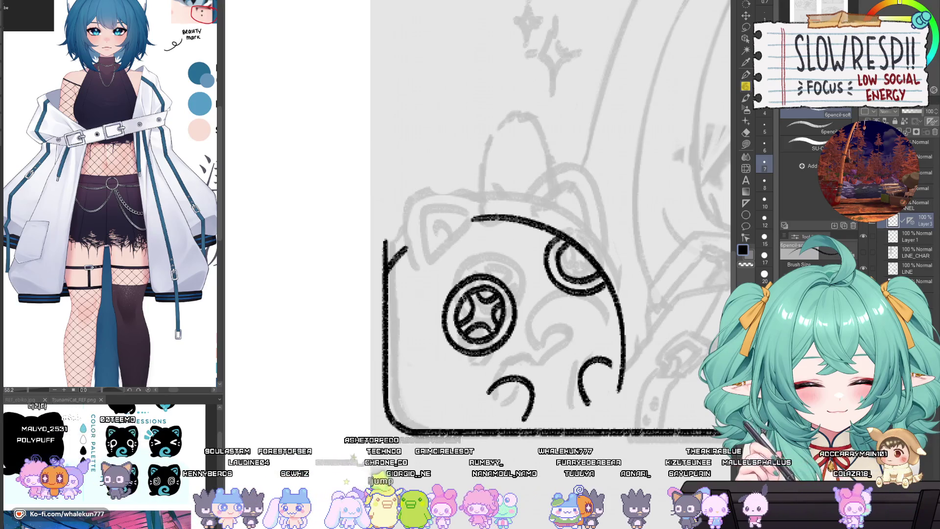
Refine the eye details, alternating a smaller G-pen and the size-7 soft pencil, undoing dark strokes.
key("e")
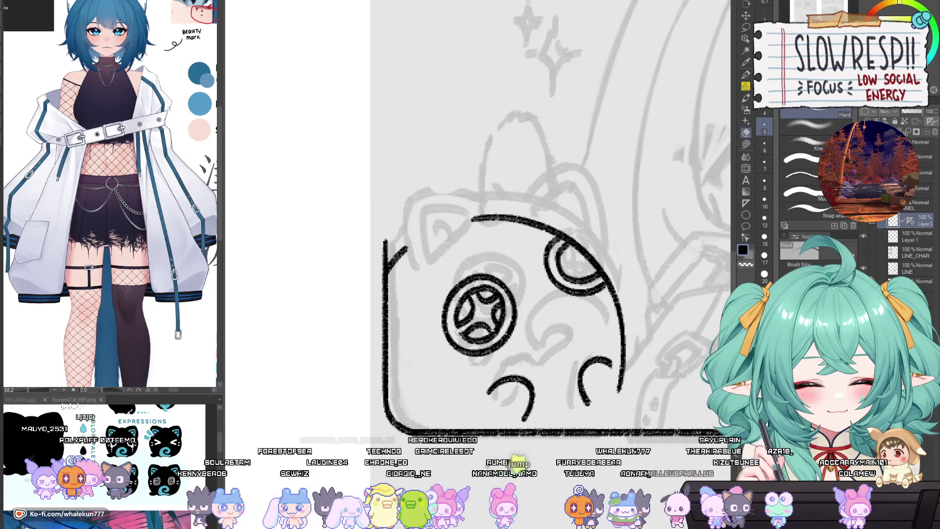
key("p")
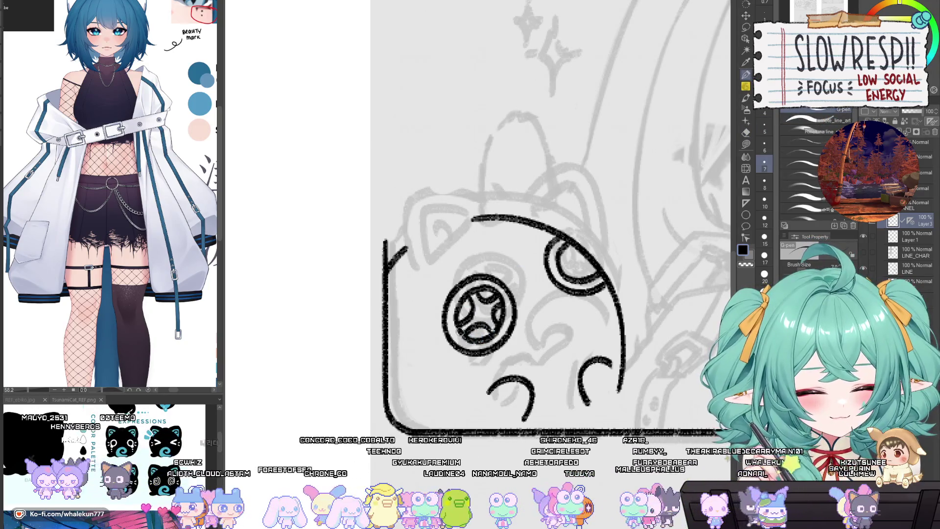
key("bracketleft")
key("bracketleft")
key("bracketleft")
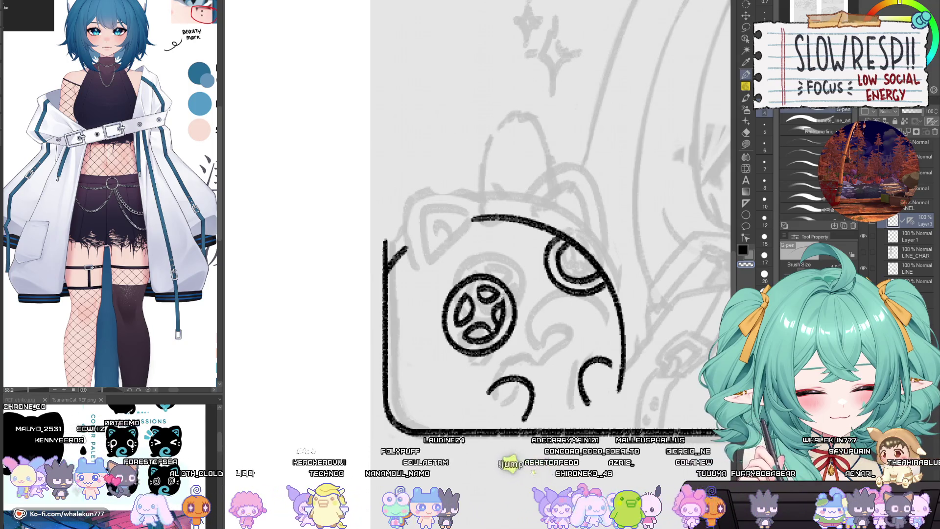
key("p")
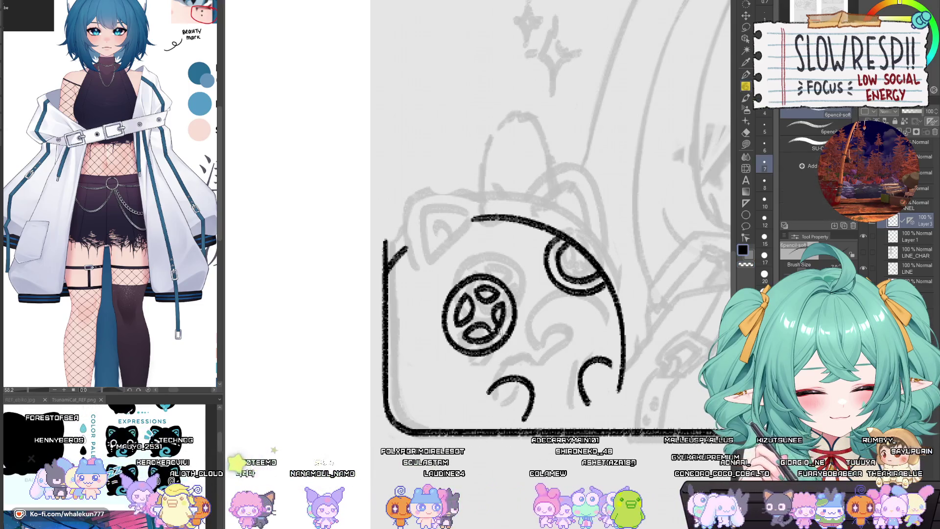
key("p")
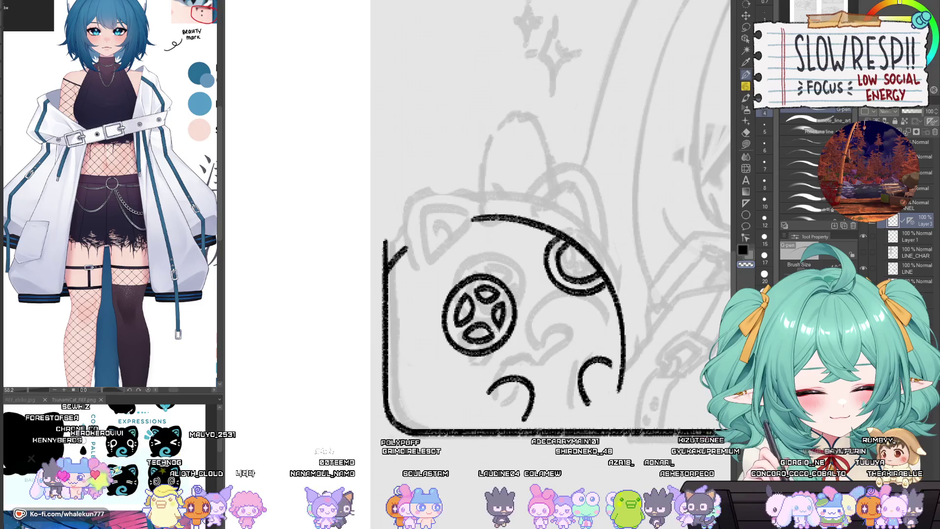
key("p")
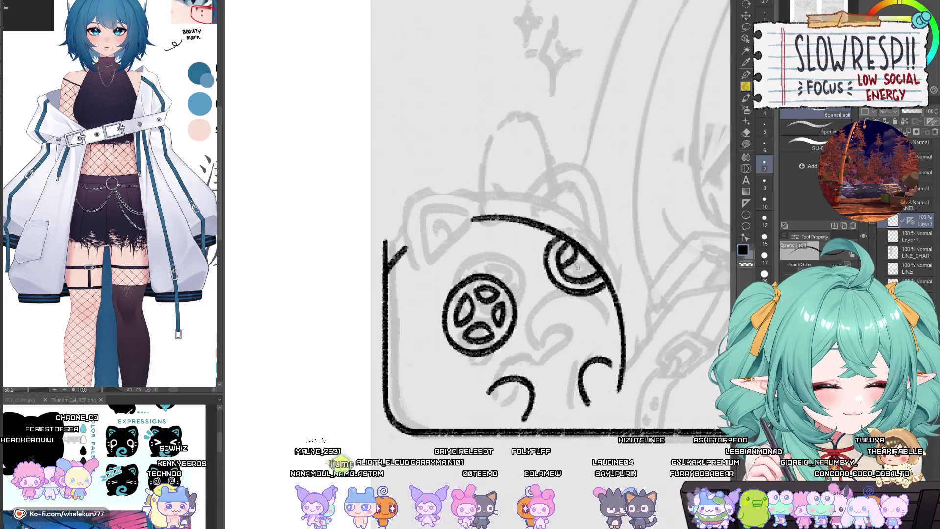
key("ctrl+z")
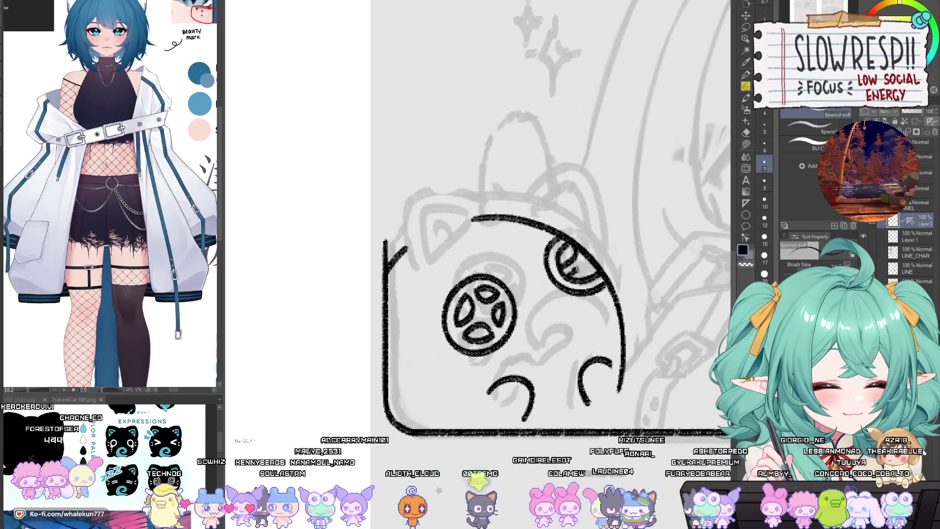
key("e")
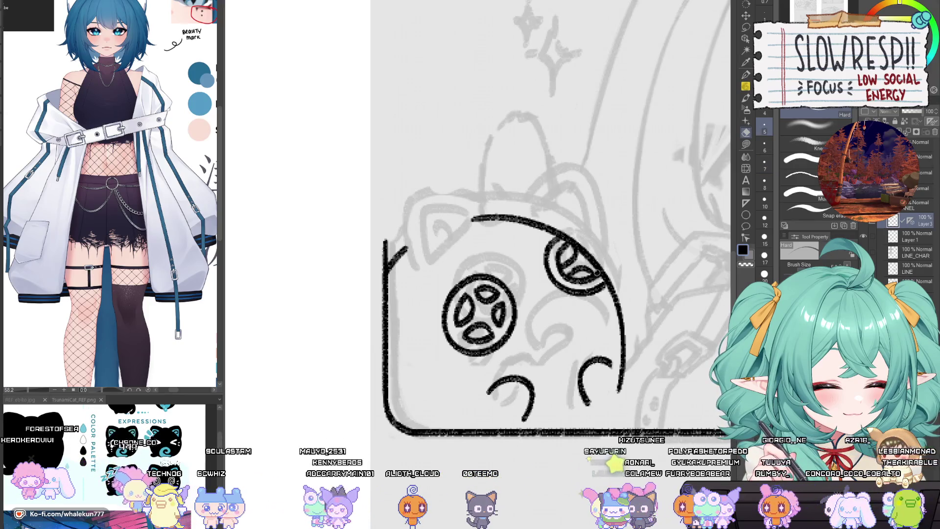
key("p")
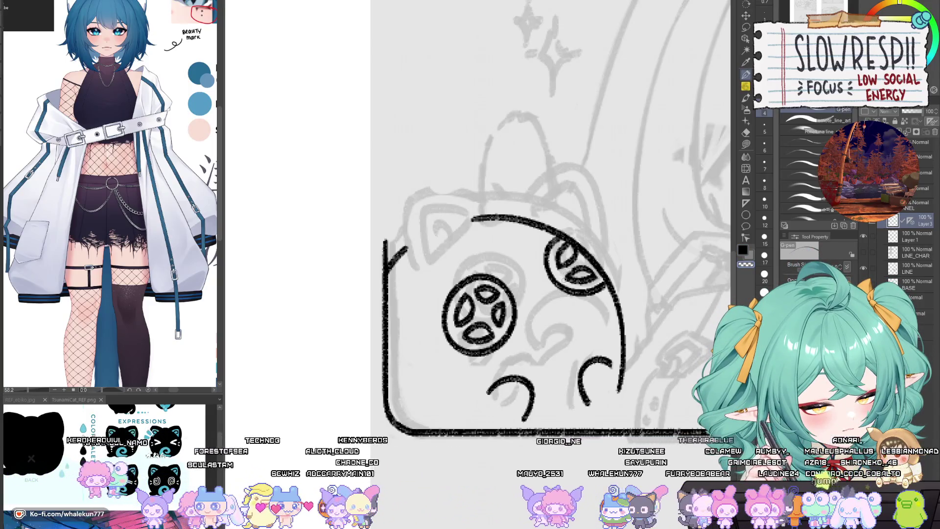
scroll(574, 251, "down", 6)
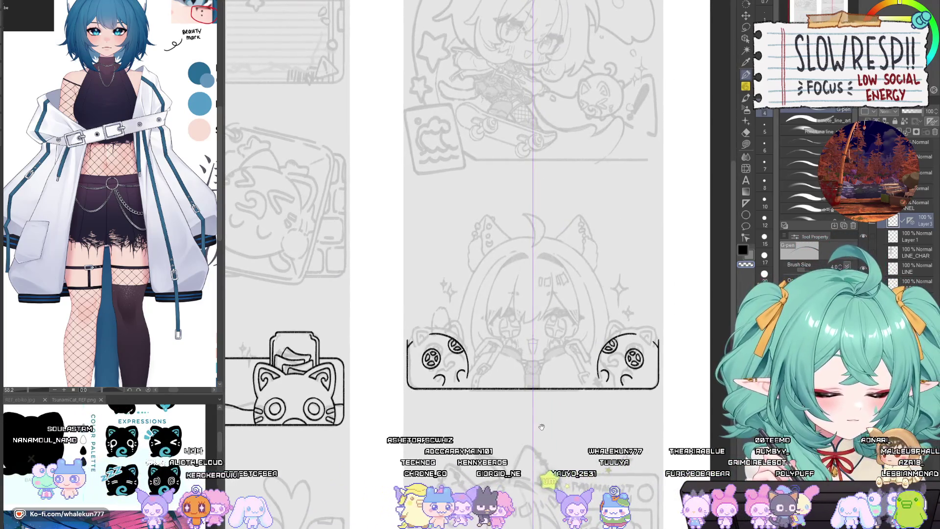
Remove the stray box-edge stroke, set the soft pencil to size 10, and mirror-check proportions.
scroll(535, 415, "up", 5)
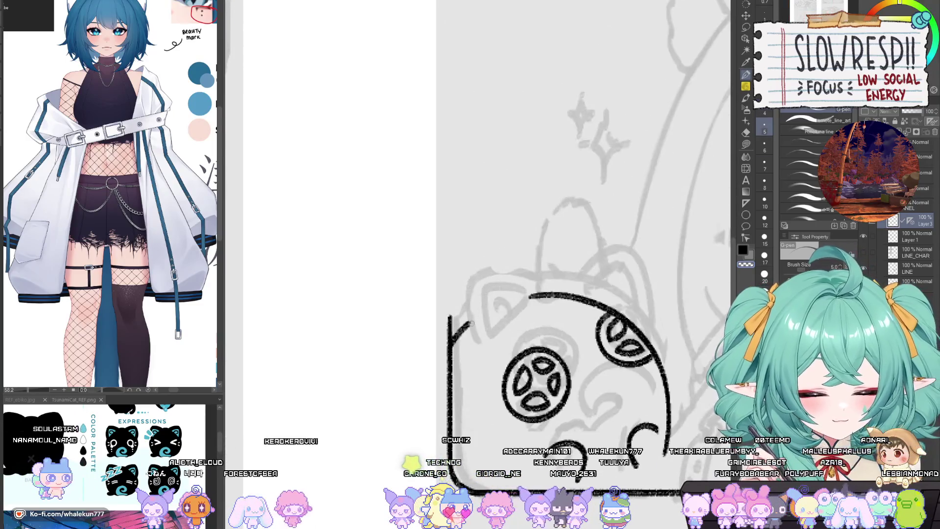
key("bracketright")
key("bracketright")
key("bracketright")
key("ctrl+z")
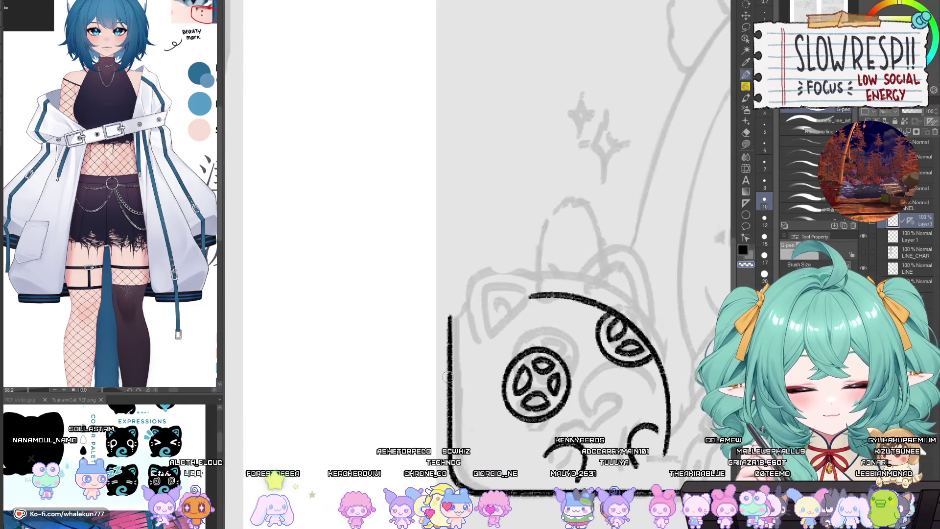
left_click(745, 86)
scroll(550, 276, "down", 5)
scroll(551, 275, "up", 3)
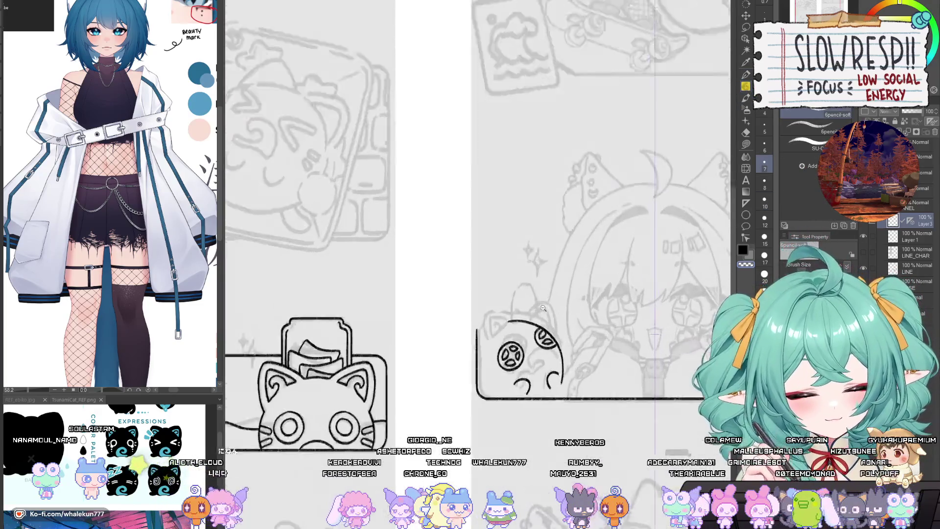
scroll(510, 316, "up", 1)
key("h")
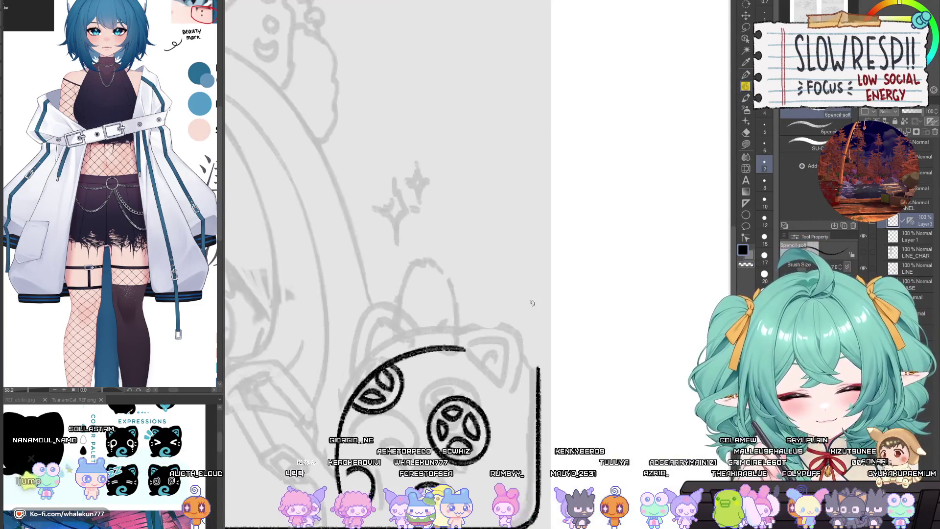
scroll(477, 369, "down", 2)
key("h")
scroll(479, 343, "up", 1)
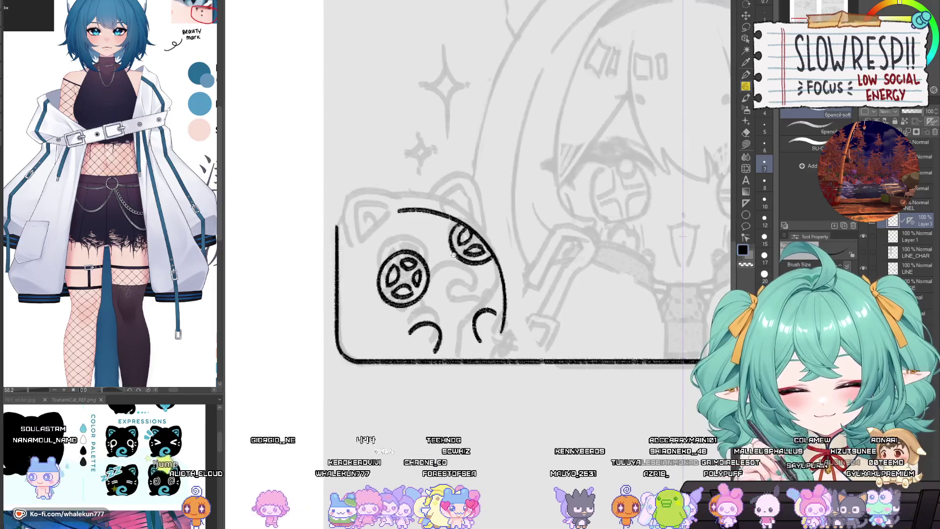
scroll(489, 301, "up", 2)
Add an S-shaped squiggle and a bottom stroke inside the bag face, discarding a curved attempt.
mouse_move(481, 276)
left_mouse_down()
mouse_move(417, 306)
mouse_move(424, 365)
left_mouse_up()
key("ctrl+z")
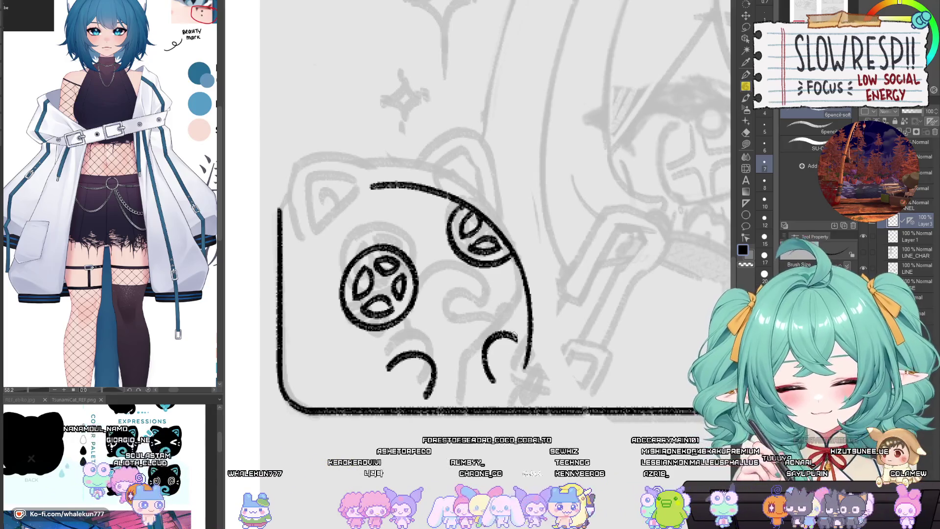
key("ctrl+z")
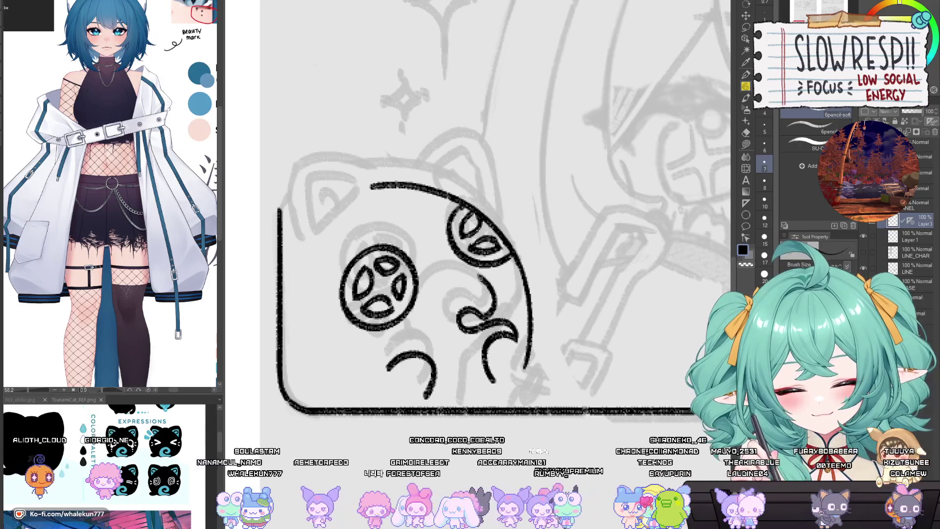
left_click_drag(483, 275, 418, 304)
key("ctrl+z")
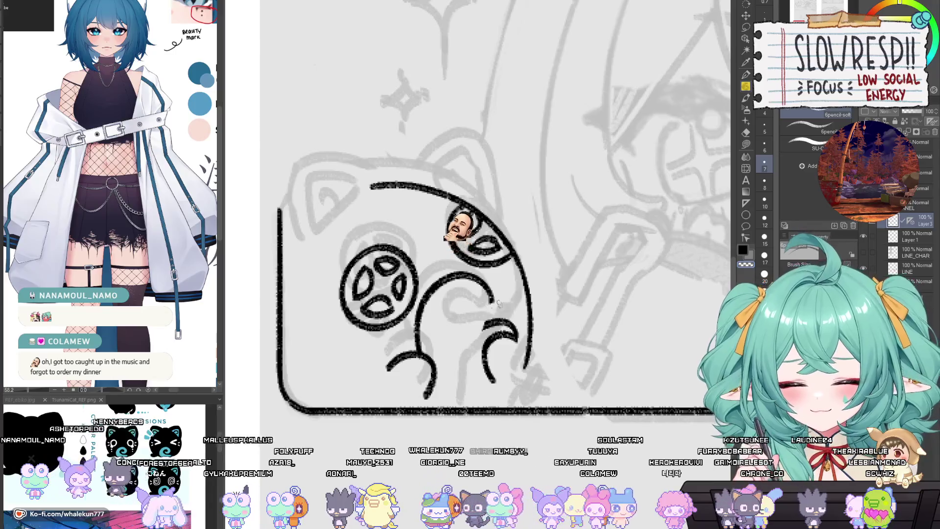
key("ctrl+y")
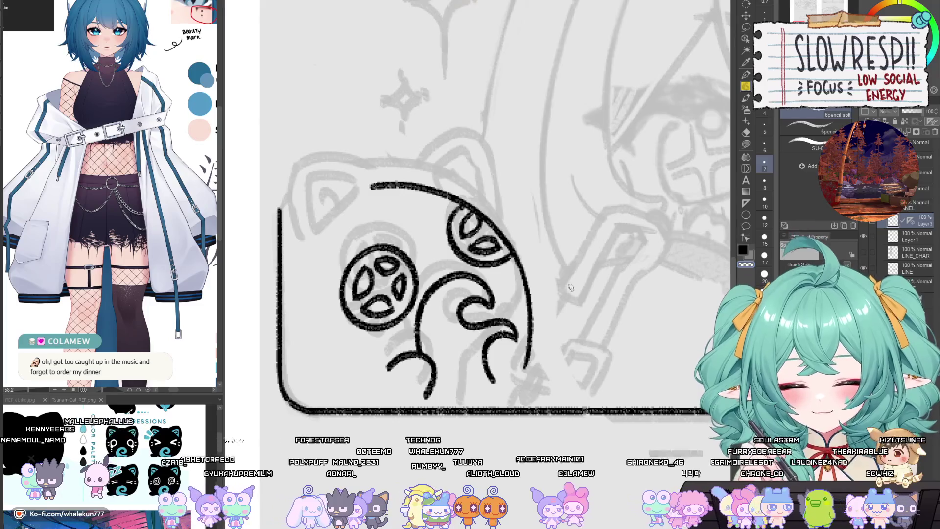
scroll(570, 287, "down", 5)
scroll(489, 293, "up", 5)
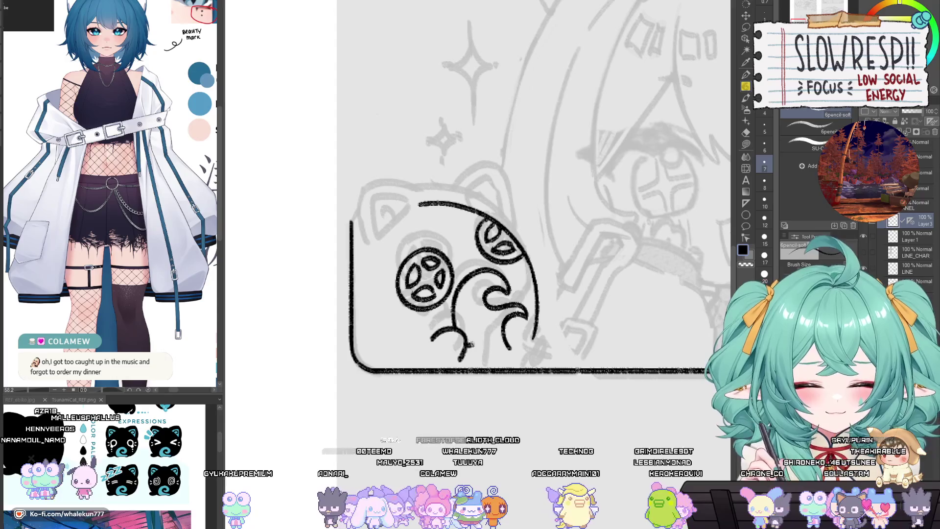
left_click_drag(470, 345, 510, 337)
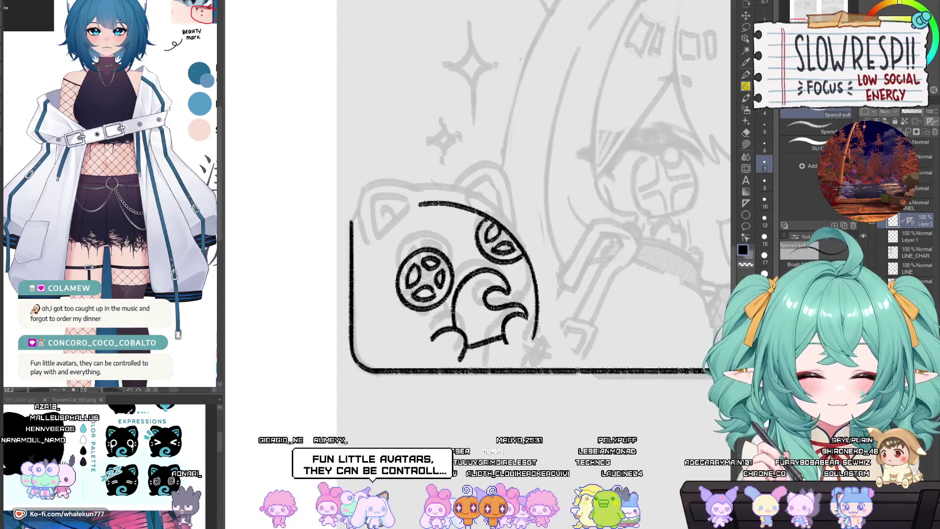
Replace the old ear stroke with a taller ear on the cat bag's top, extended downward.
left_click_drag(542, 321, 552, 343)
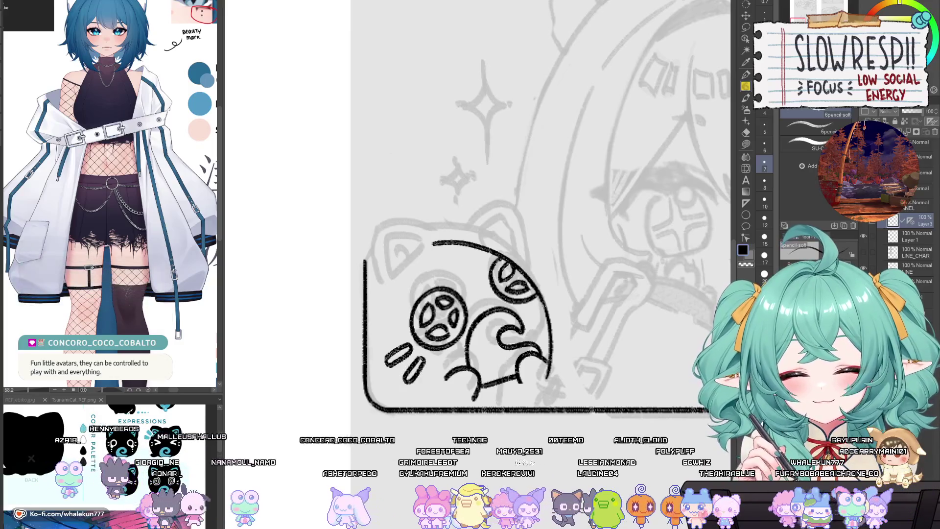
left_click_drag(434, 208, 482, 250)
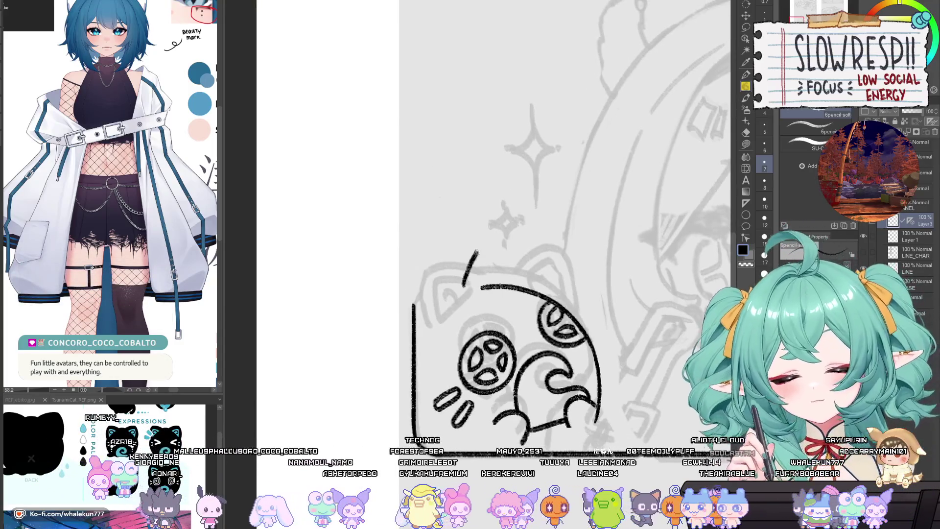
key("ctrl+z")
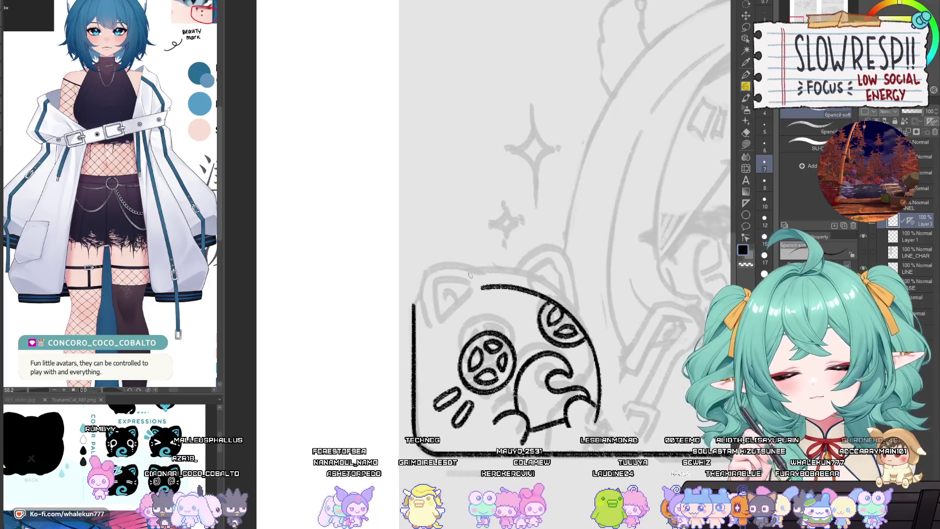
key("ctrl+z")
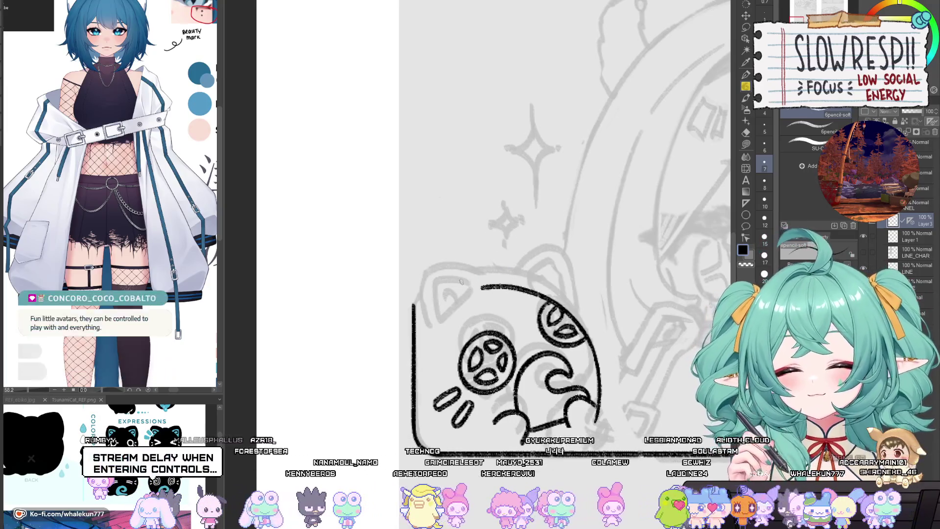
mouse_move(458, 286)
left_mouse_down()
mouse_move(529, 264)
mouse_move(477, 268)
mouse_move(531, 274)
mouse_move(550, 336)
left_mouse_up()
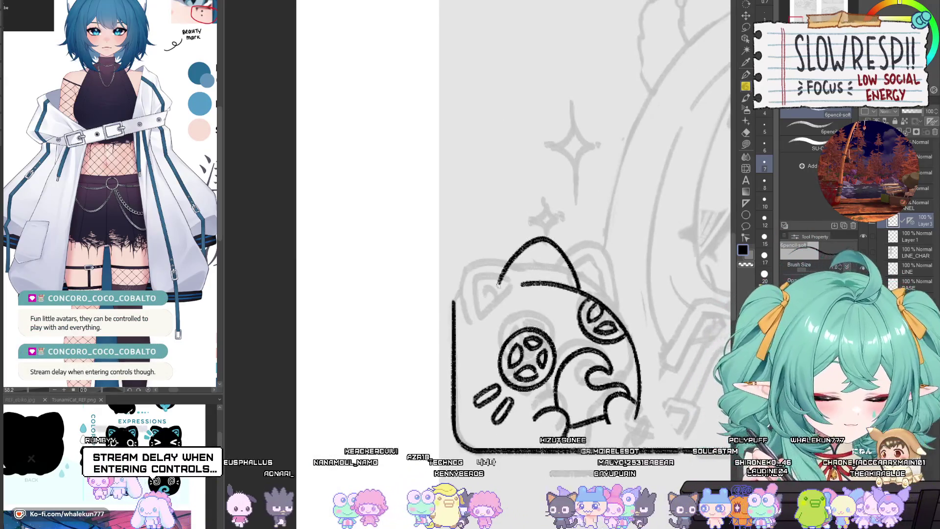
left_click_drag(498, 284, 495, 291)
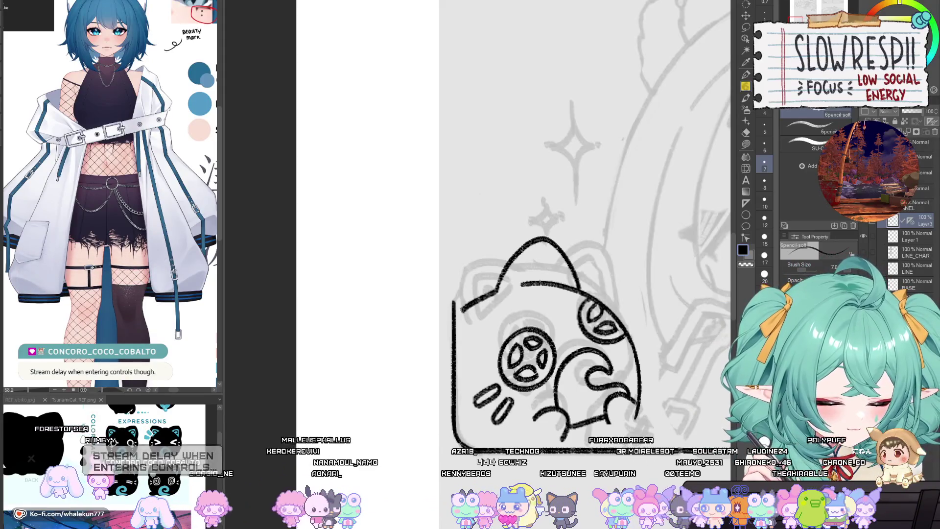
scroll(573, 374, "down", 8)
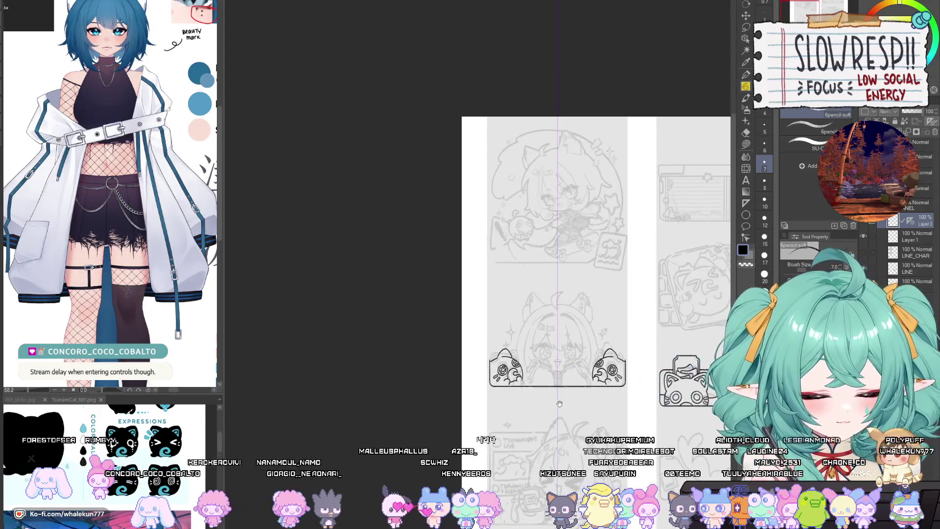
Ink an inner line and a curled swirl inside the left cat bag's ear with the 6pencil-soft brush.
scroll(551, 372, "up", 8)
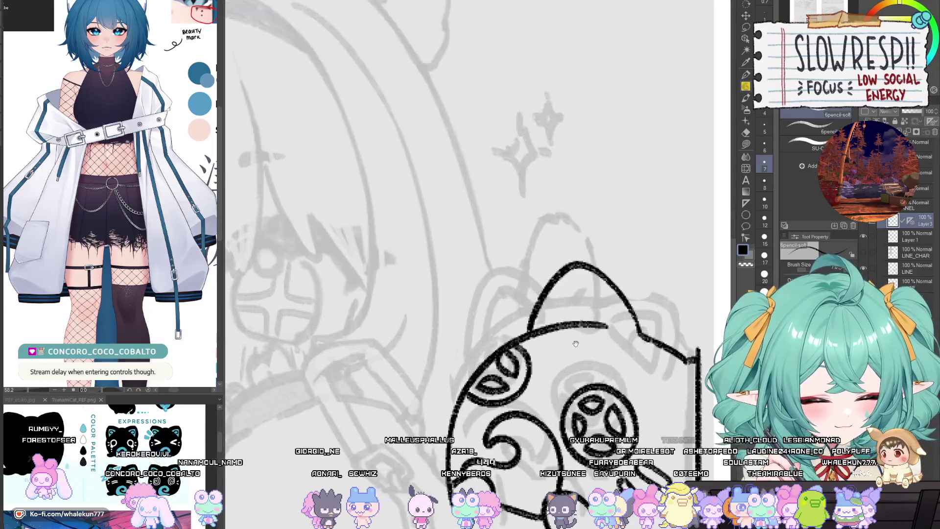
left_click_drag(548, 324, 564, 293)
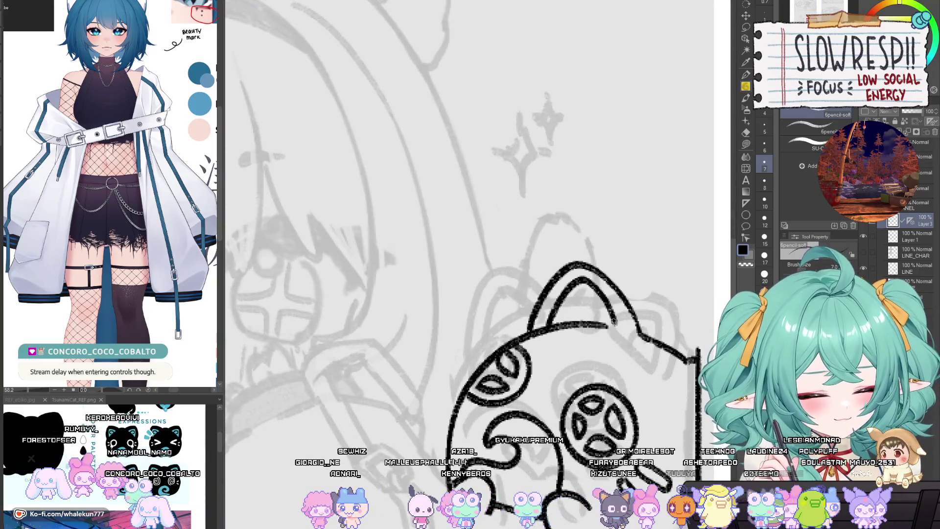
scroll(602, 314, "down", 5)
scroll(469, 327, "up", 6)
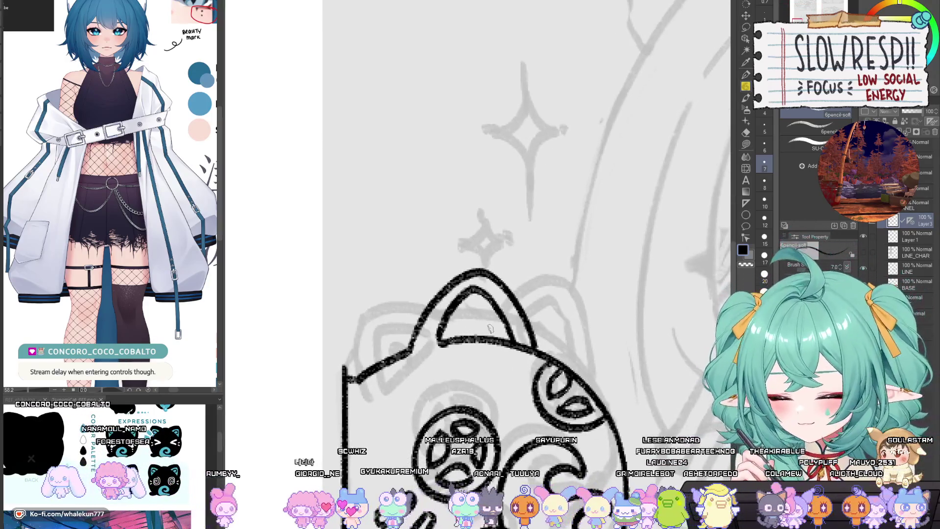
mouse_move(458, 339)
left_mouse_down()
mouse_move(469, 310)
mouse_move(490, 321)
mouse_move(484, 337)
mouse_move(466, 340)
left_mouse_up()
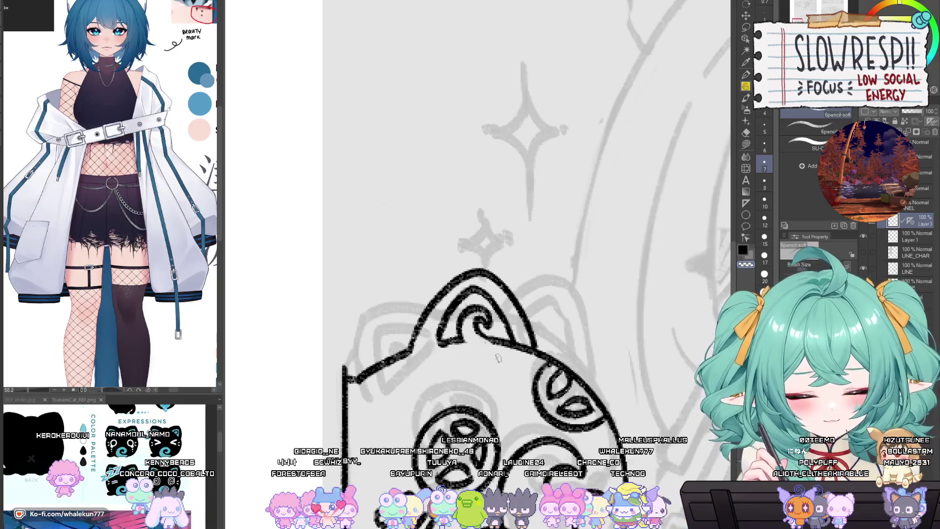
scroll(498, 358, "up", 2)
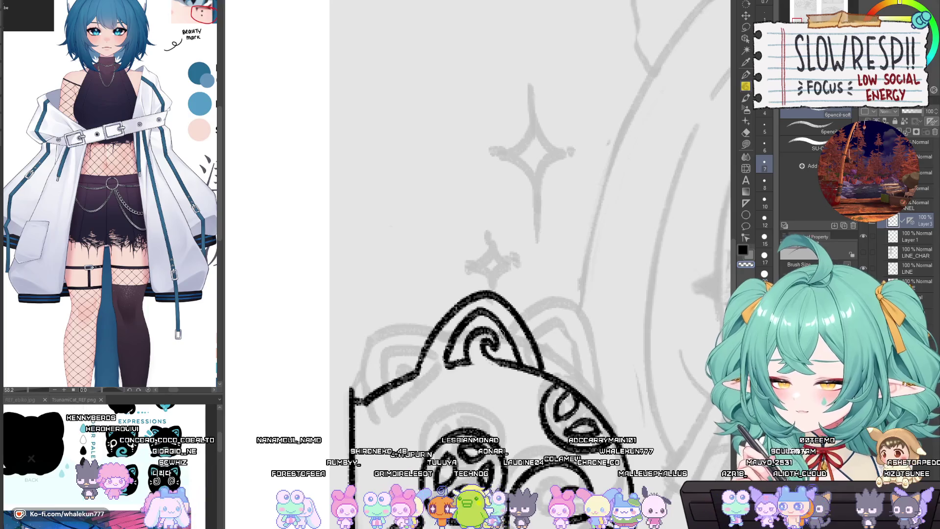
left_click_drag(502, 335, 505, 299)
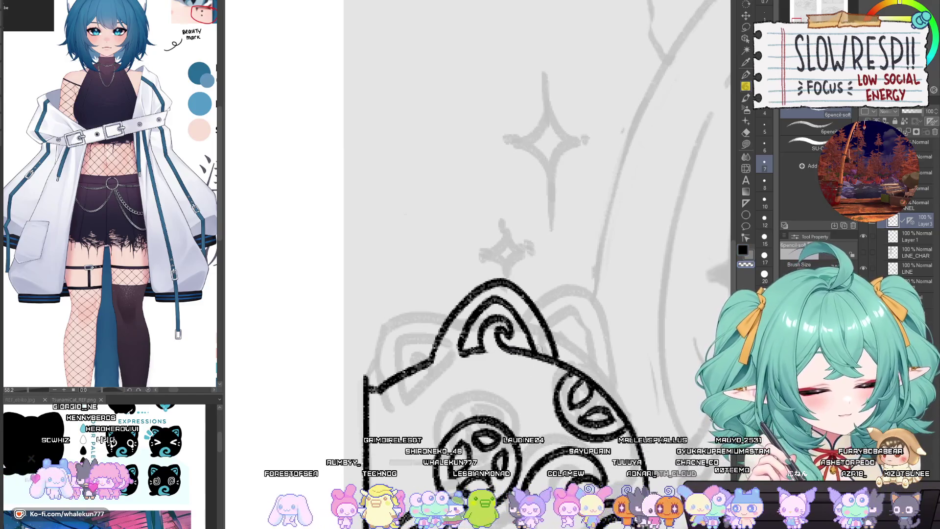
key("e")
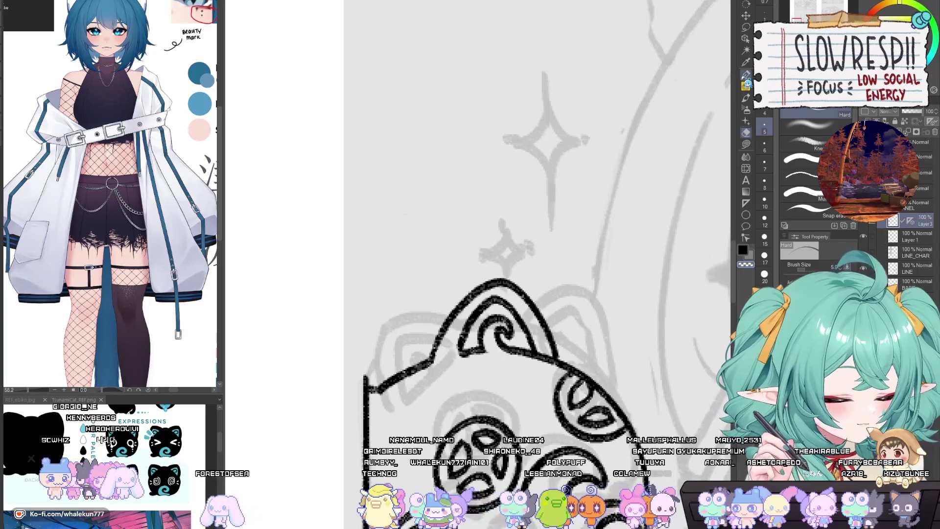
left_click(747, 76)
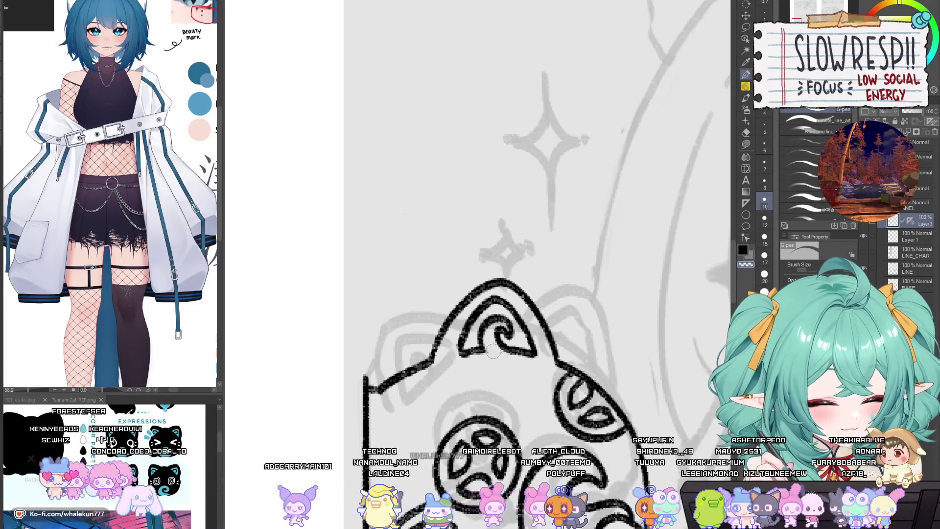
scroll(493, 351, "down", 4)
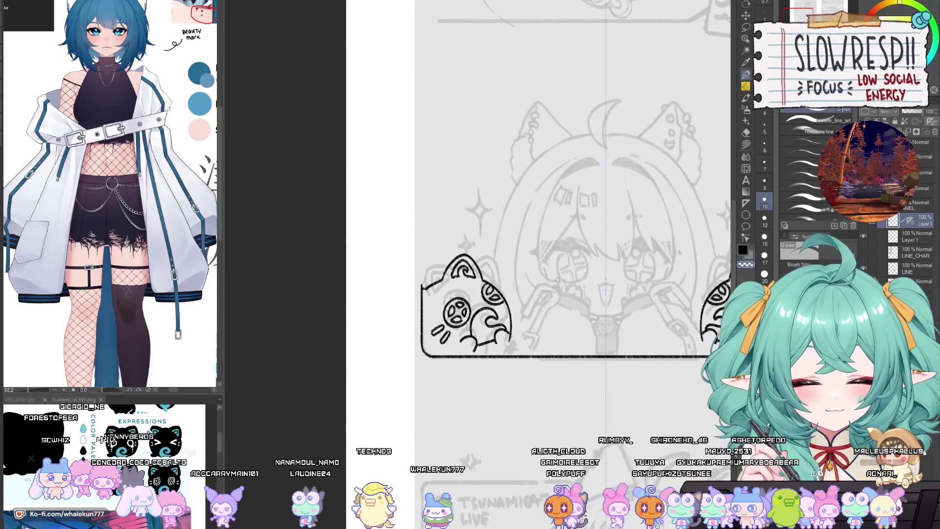
scroll(558, 280, "down", 5)
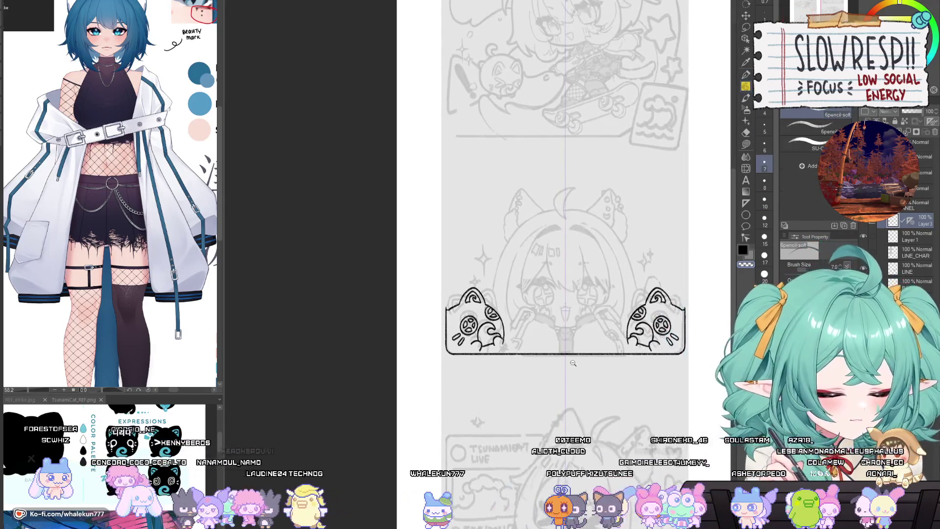
scroll(573, 363, "up", 6)
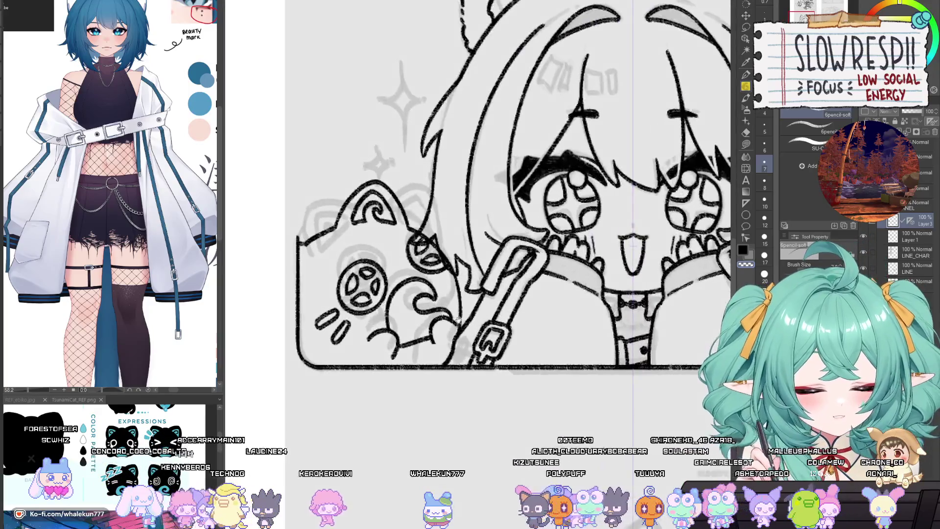
scroll(458, 319, "down", 2)
scroll(458, 318, "down", 3)
left_click_drag(598, 342, 466, 411)
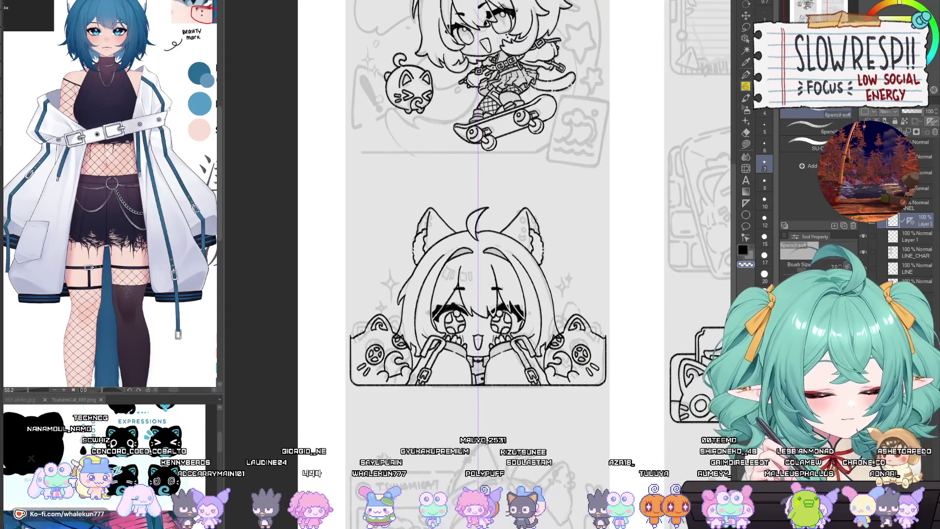
scroll(423, 366, "up", 3)
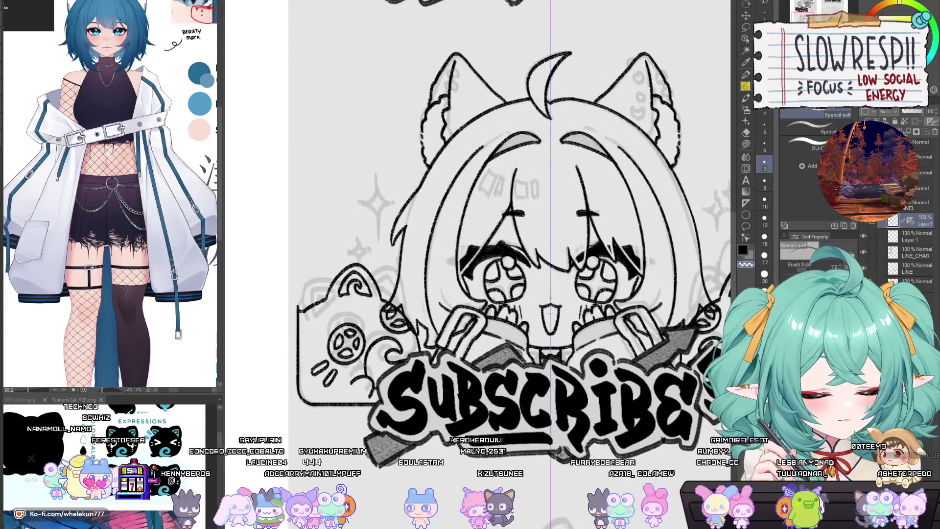
scroll(392, 388, "up", 3)
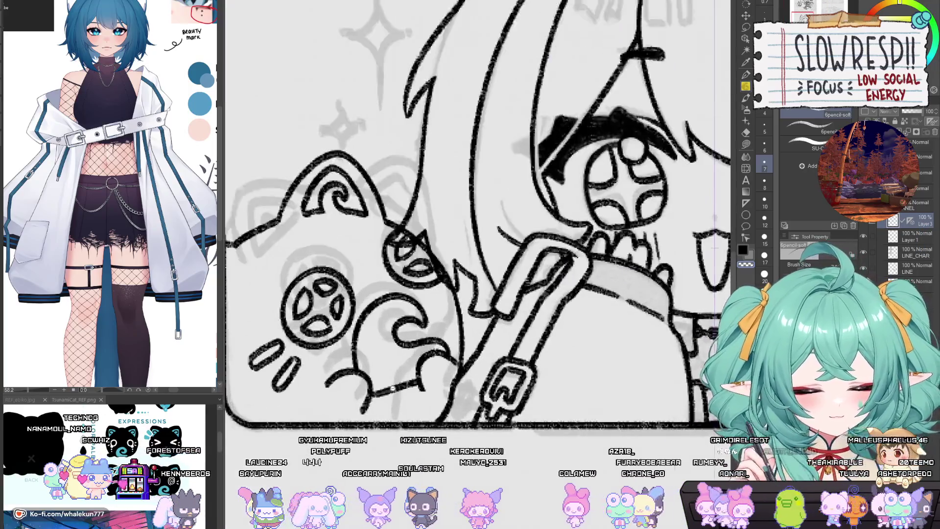
mouse_move(391, 388)
left_mouse_down()
mouse_move(502, 356)
mouse_move(547, 368)
left_mouse_up()
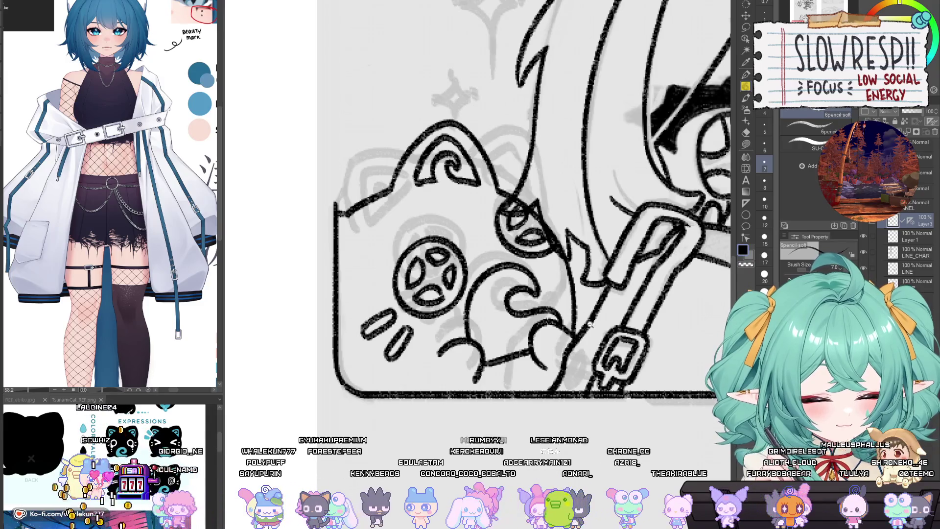
scroll(589, 324, "down", 3)
left_click_drag(529, 393, 514, 394)
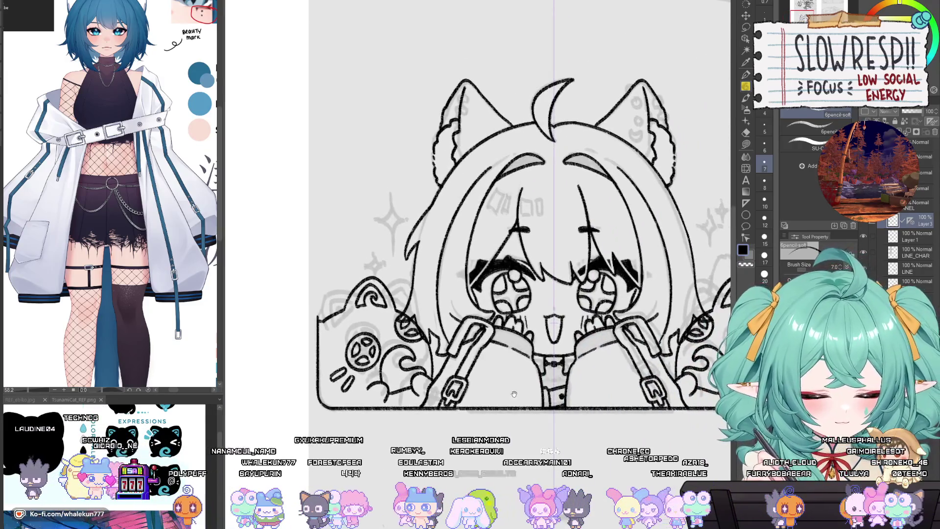
scroll(503, 384, "down", 3)
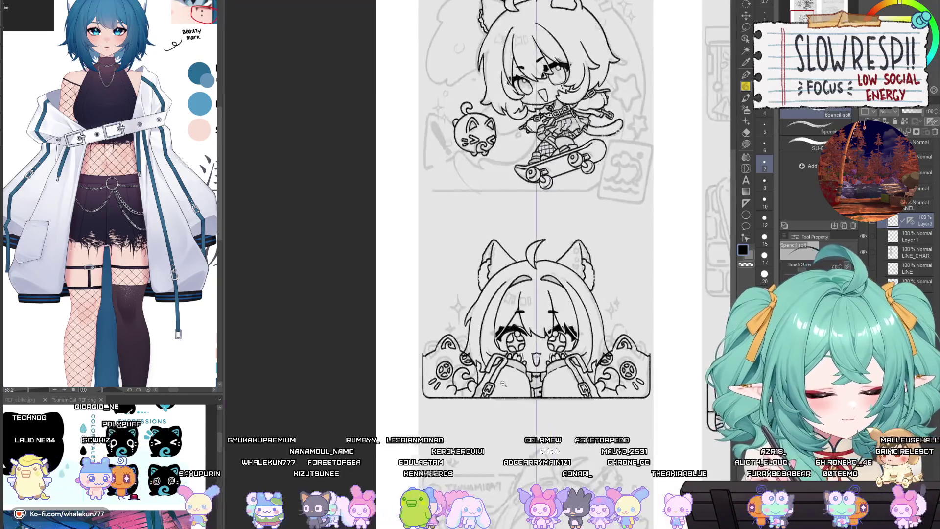
Bring the lower chibi into view, activate Layer 1, and pick the soft pencil at a smaller size.
scroll(503, 383, "up", 3)
left_click_drag(495, 351, 536, 349)
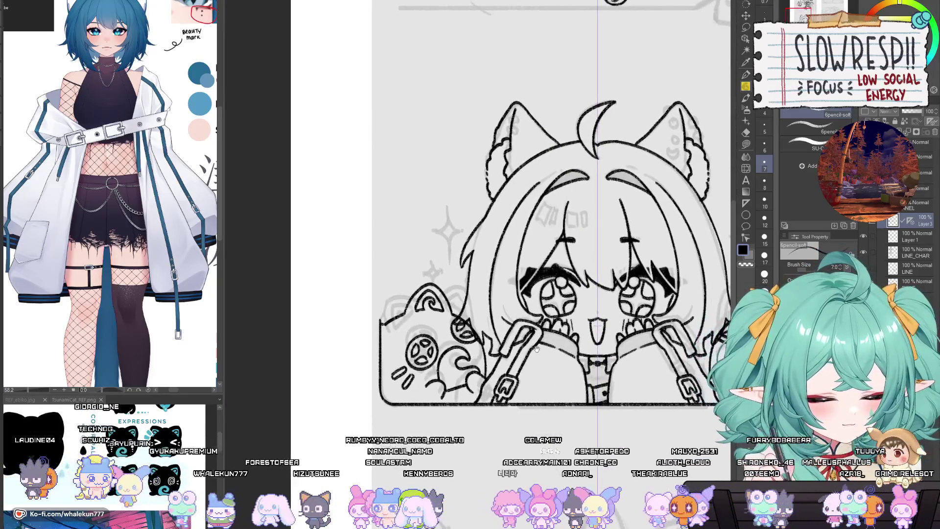
key("alt+bracketleft")
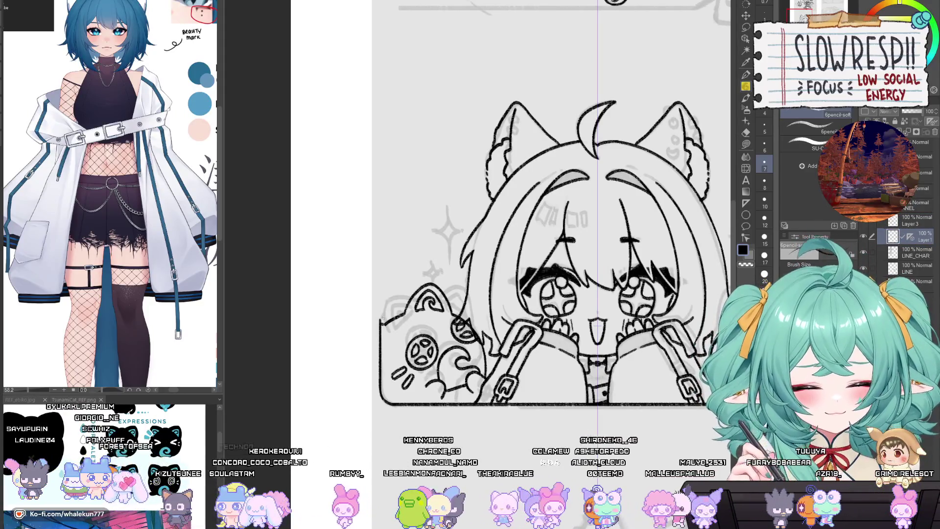
key("p")
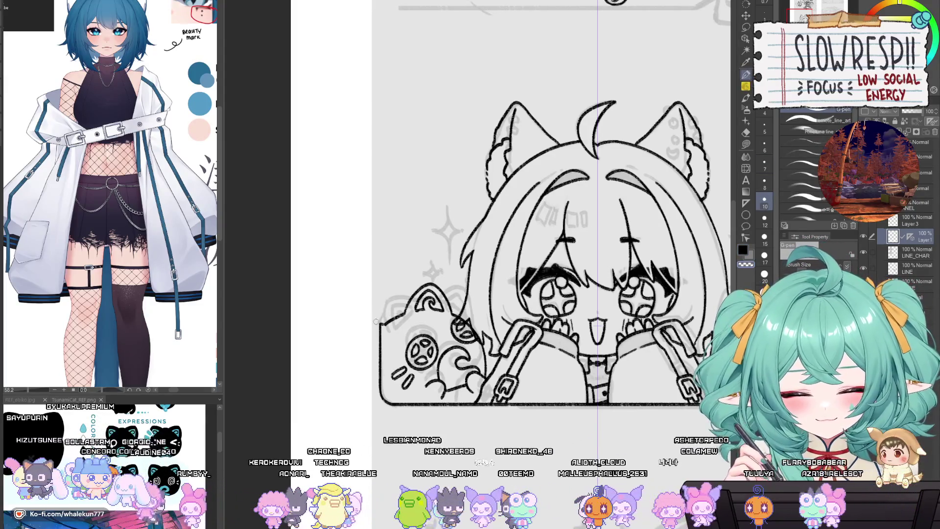
key("p")
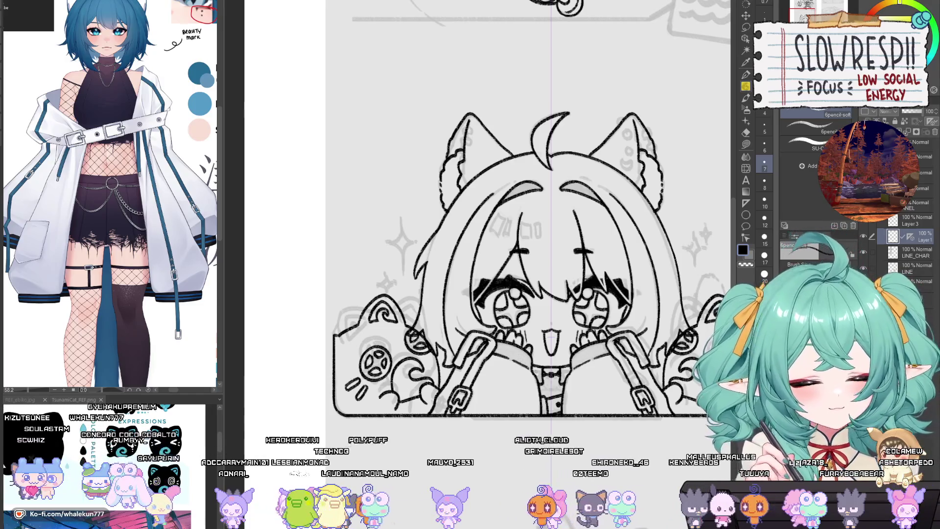
Compare the chibi's face close up and zoomed out, then select Layer 3 for drawing.
key("ctrl+plus")
key("ctrl+plus")
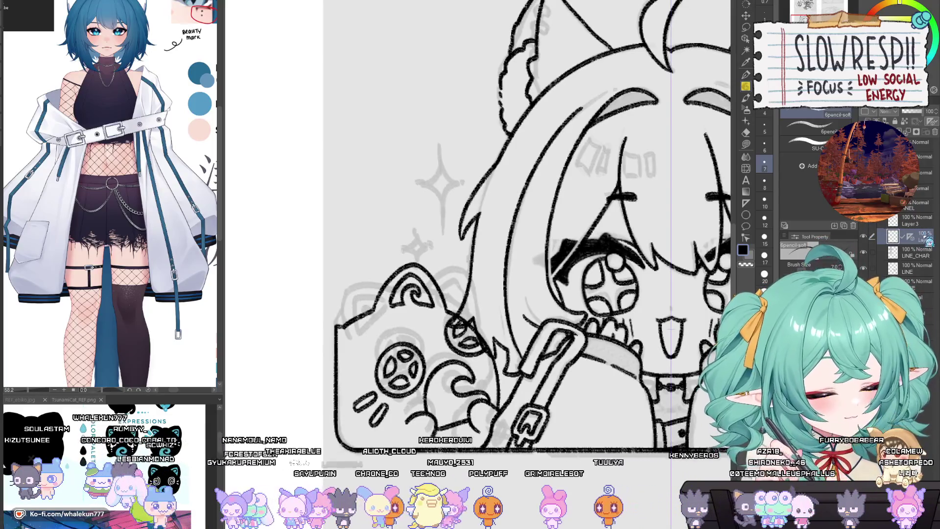
scroll(505, 211, "right", 2)
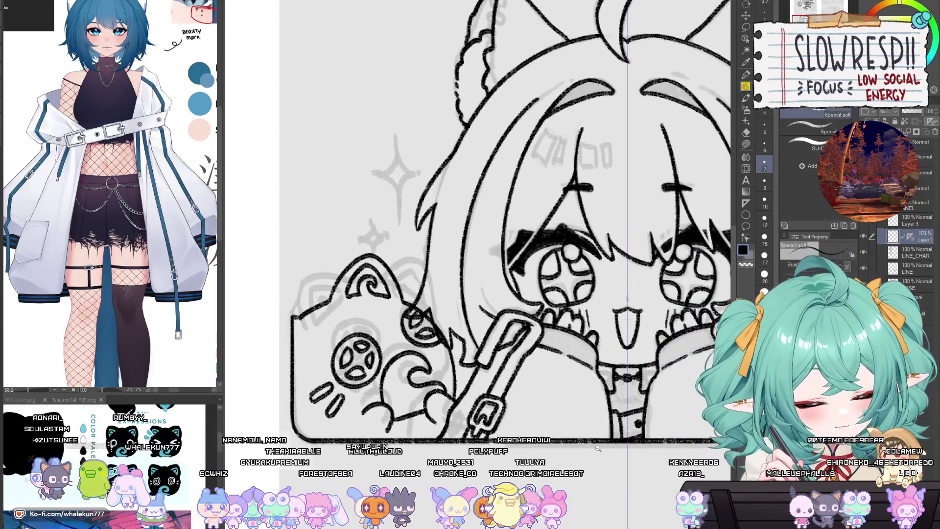
key("ctrl+minus")
key("ctrl+plus")
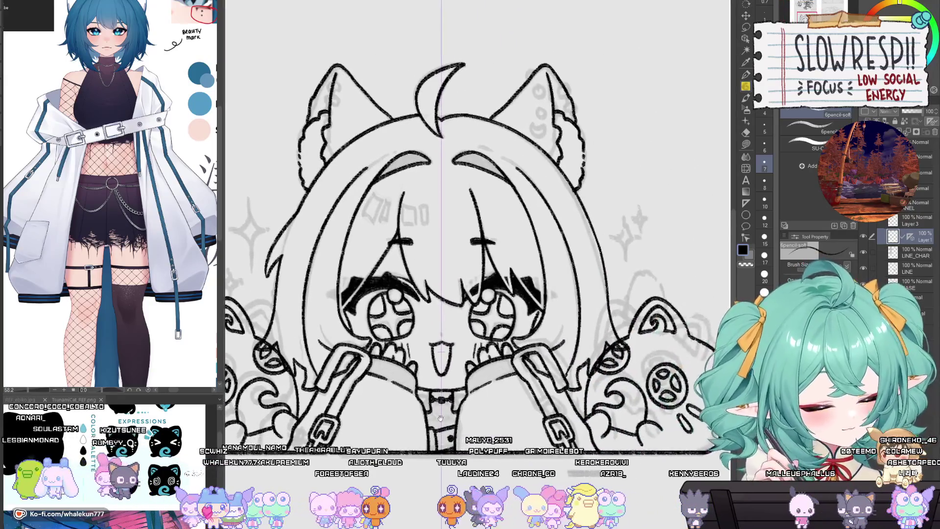
scroll(441, 417, "down", 2)
scroll(520, 336, "up", 5)
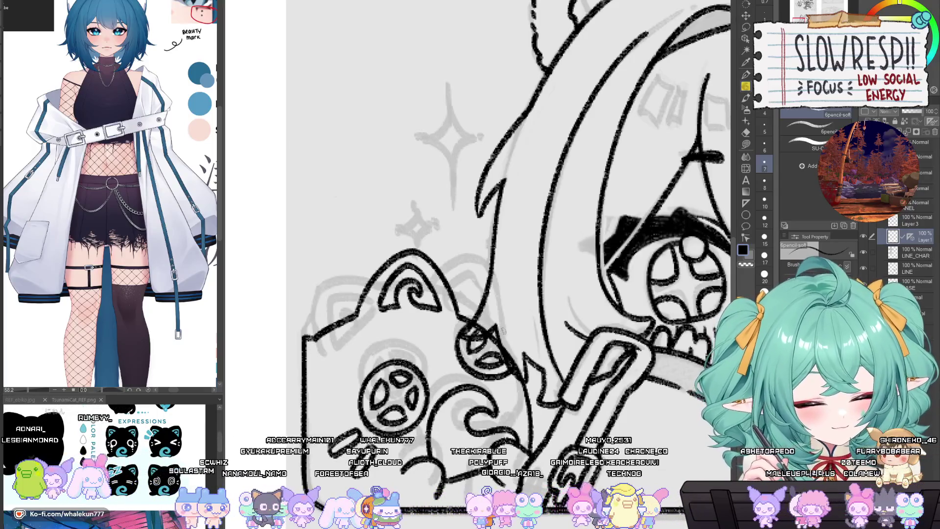
scroll(551, 368, "down", 3)
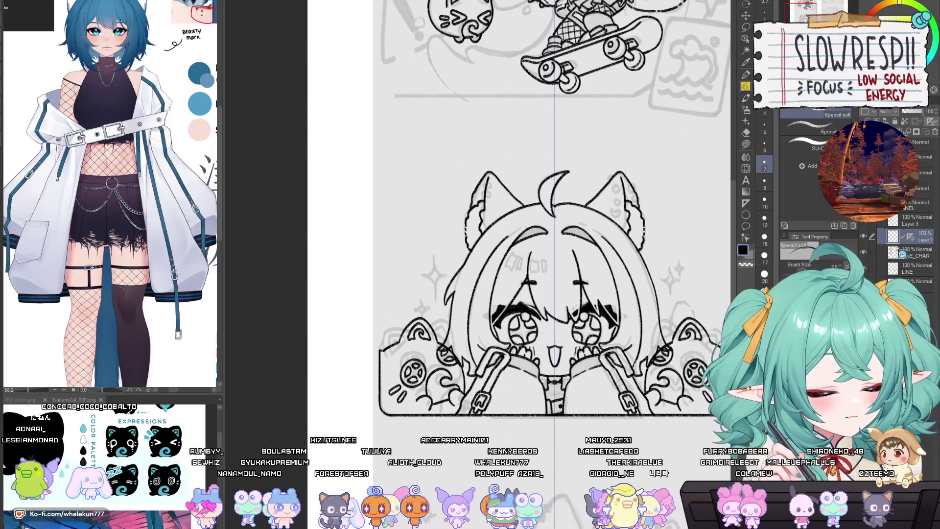
left_click(909, 220)
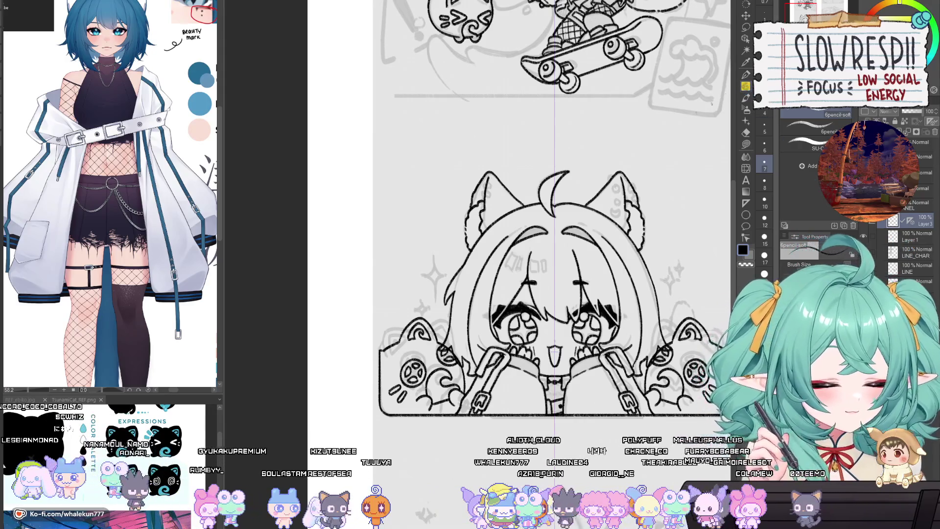
scroll(436, 292, "up", 5)
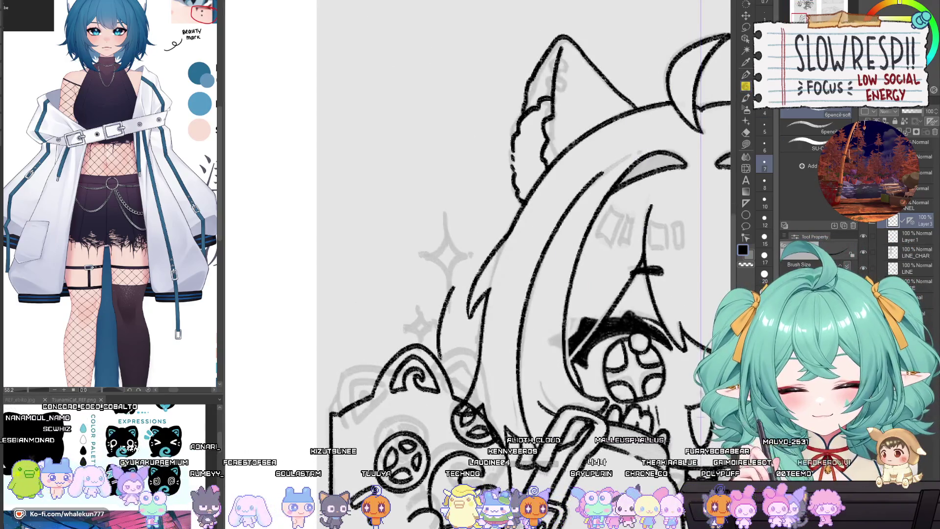
Ink the left hair strand up toward the sparkle, retrying the line until it fits.
key("ctrl+z")
key("ctrl+z")
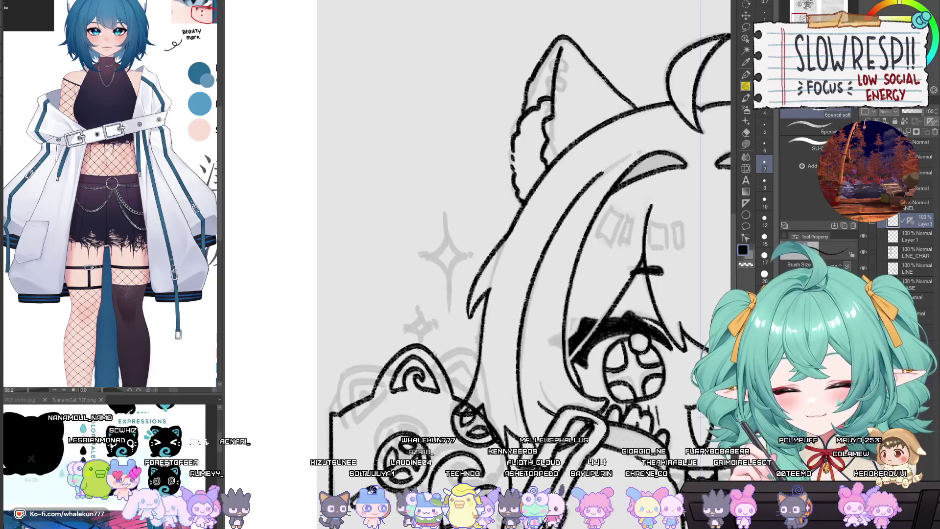
mouse_move(435, 360)
left_mouse_down()
mouse_move(436, 316)
mouse_move(485, 252)
left_mouse_up()
key("ctrl+z")
mouse_move(433, 357)
left_mouse_down()
mouse_move(430, 314)
mouse_move(489, 255)
mouse_move(507, 251)
left_mouse_up()
key("ctrl+z")
mouse_move(433, 351)
left_mouse_down()
mouse_move(487, 257)
mouse_move(514, 245)
left_mouse_up()
key("ctrl+z")
left_click_drag(432, 335, 518, 251)
key("ctrl+z")
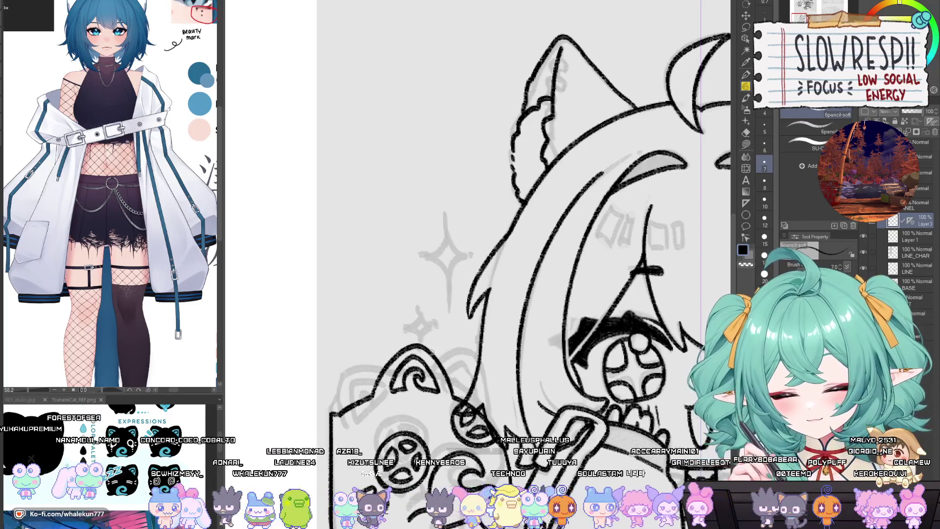
left_click_drag(442, 308, 522, 250)
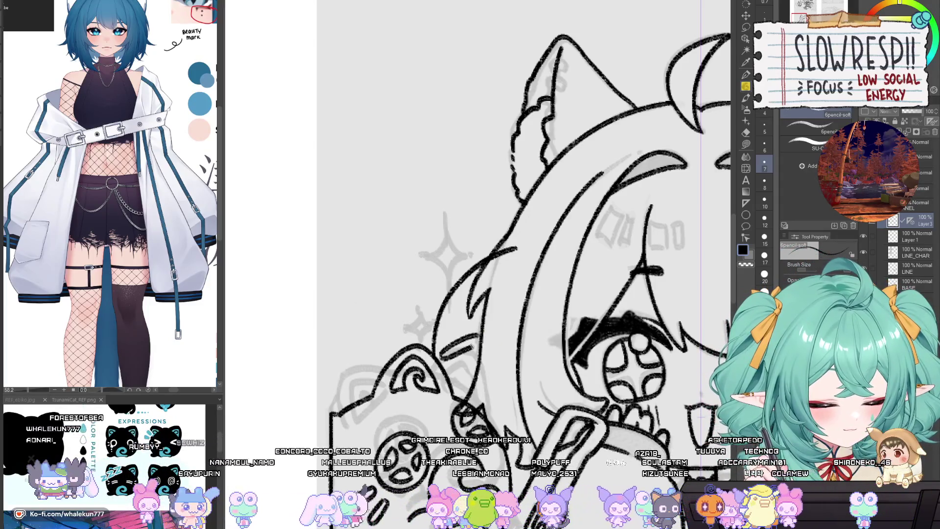
Join the left line to the ornament and draw a small pointed ear shape beside the hair.
left_click_drag(499, 318, 489, 346)
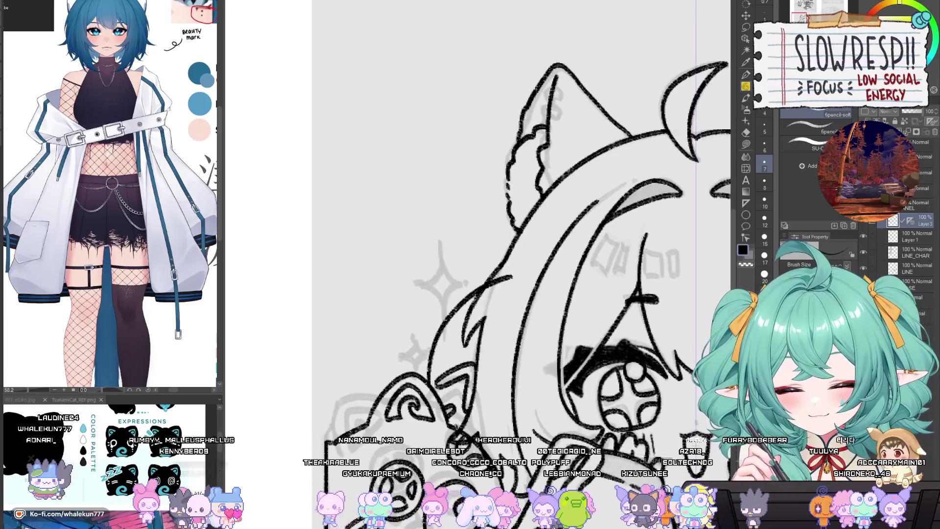
left_click_drag(553, 431, 519, 338)
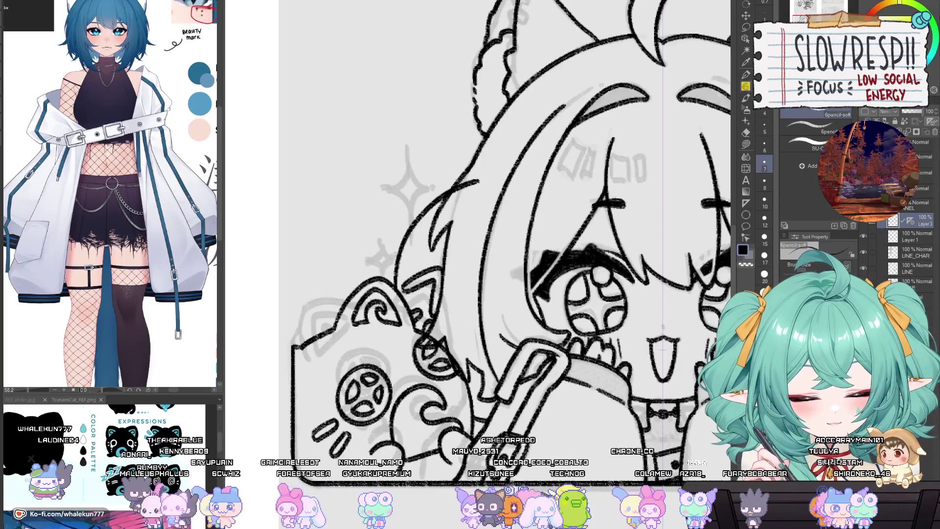
left_click_drag(664, 348, 674, 387)
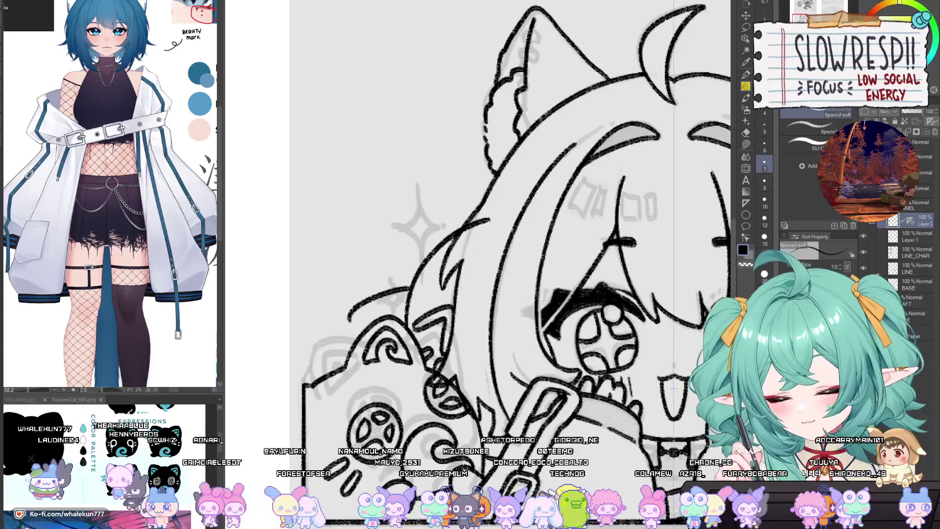
left_click_drag(349, 320, 359, 335)
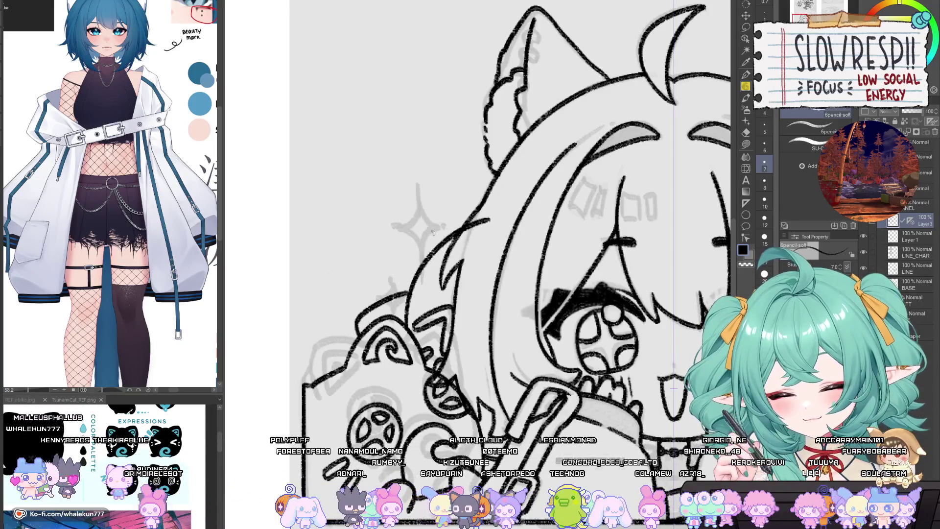
left_click_drag(433, 198, 429, 245)
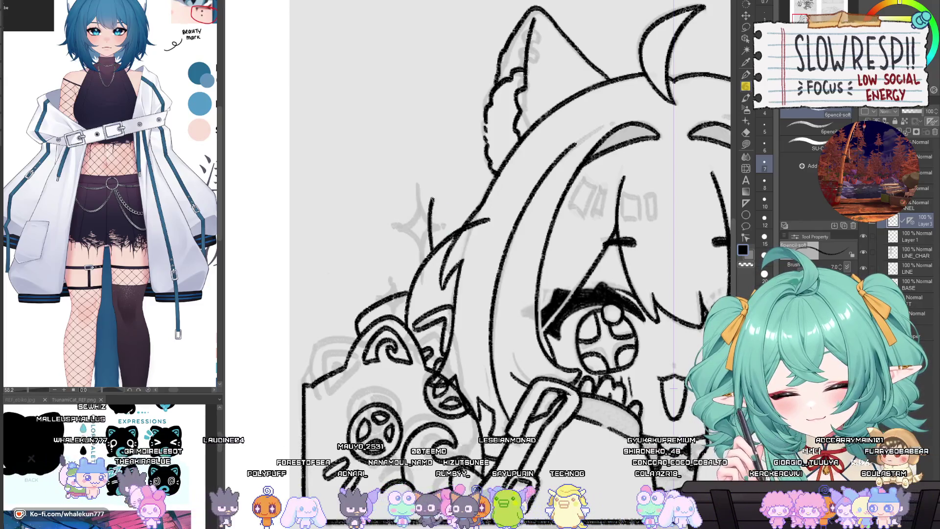
mouse_move(437, 190)
left_mouse_down()
mouse_move(483, 205)
mouse_move(438, 247)
left_mouse_up()
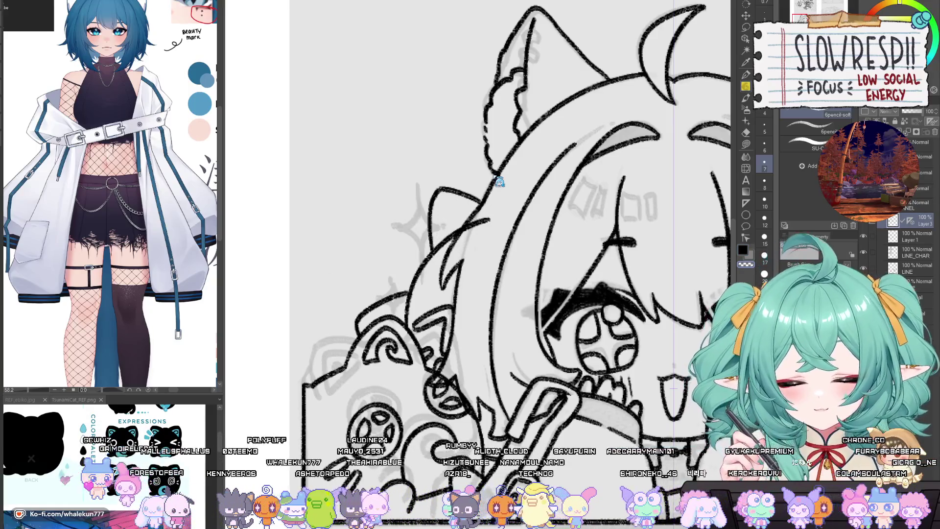
scroll(662, 400, "down", 2)
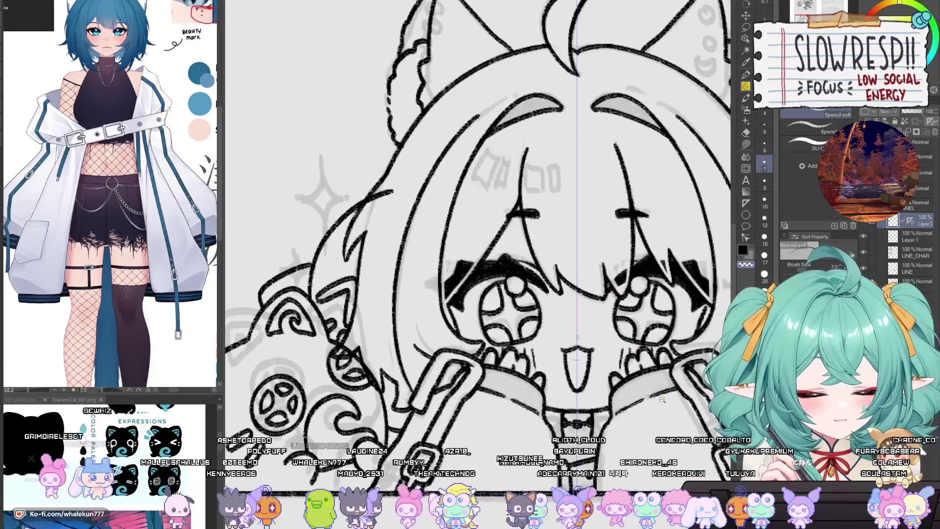
scroll(662, 400, "down", 3)
scroll(545, 447, "up", 1)
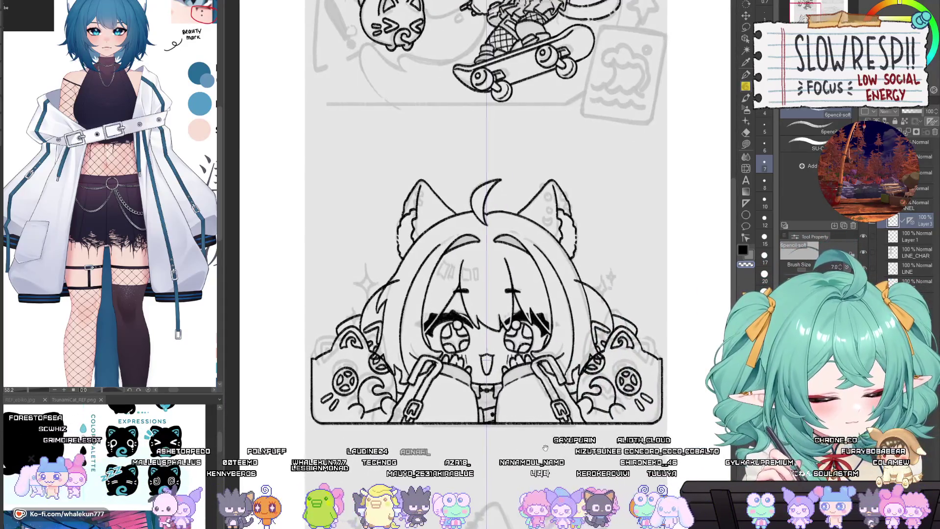
Add a new Layer 4 above Layer 3 and make it the active drawing layer.
left_click_drag(545, 448, 587, 458)
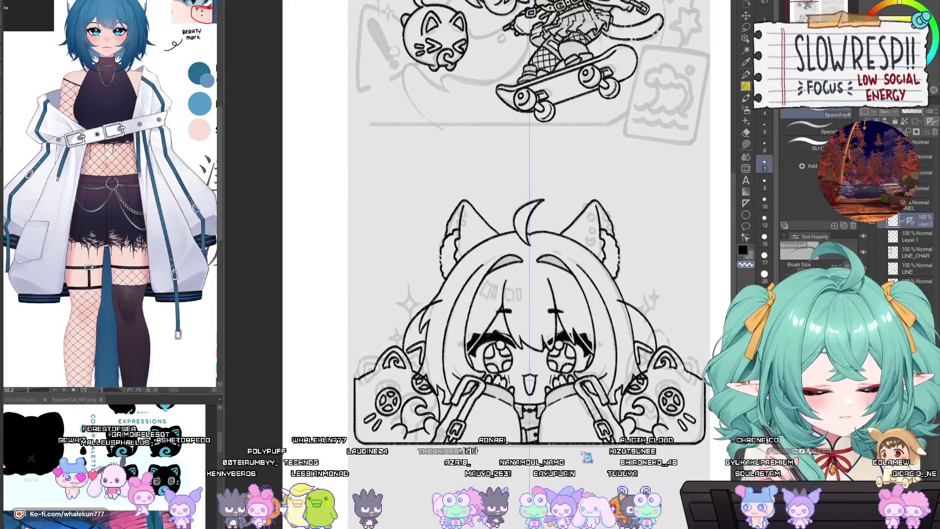
scroll(439, 357, "up", 2)
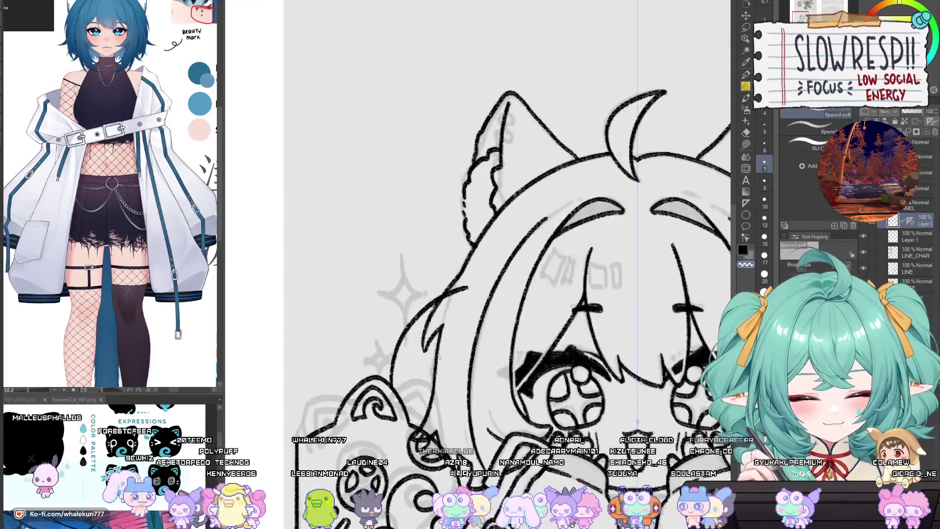
scroll(439, 357, "down", 2)
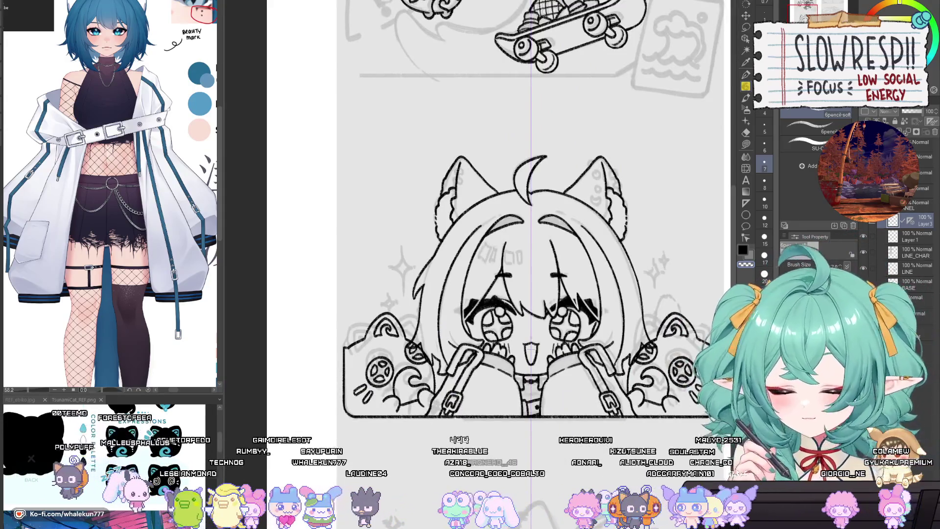
key("ctrl+shift+n")
left_click(915, 239)
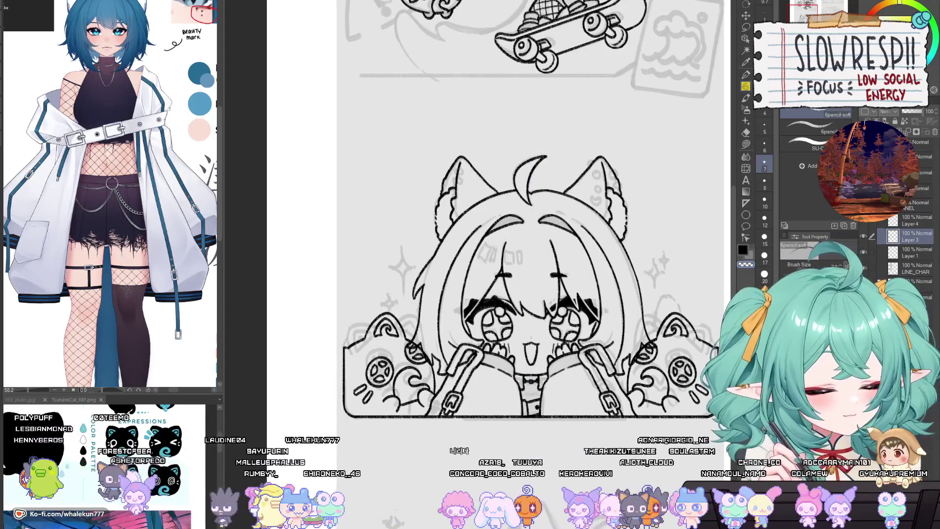
left_click(870, 224)
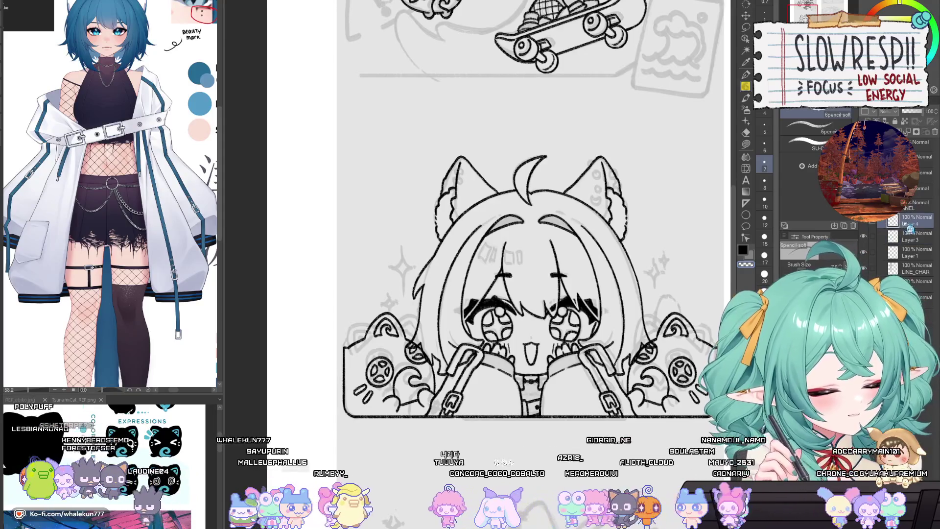
Try curves left of the hair on Layer 4, undoing each unsatisfactory stroke.
mouse_move(407, 284)
left_mouse_down()
mouse_move(420, 263)
mouse_move(405, 329)
left_mouse_up()
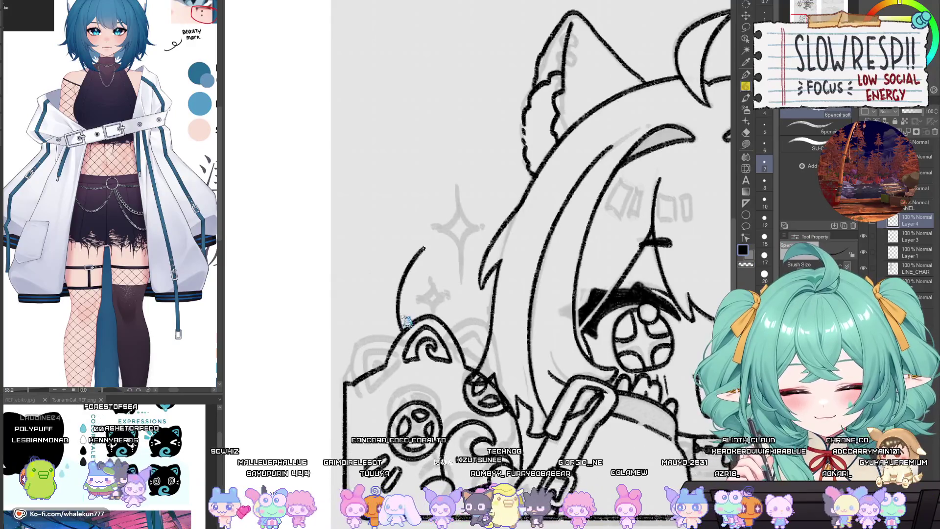
key("ctrl+z")
left_click_drag(422, 243, 398, 324)
key("ctrl+z")
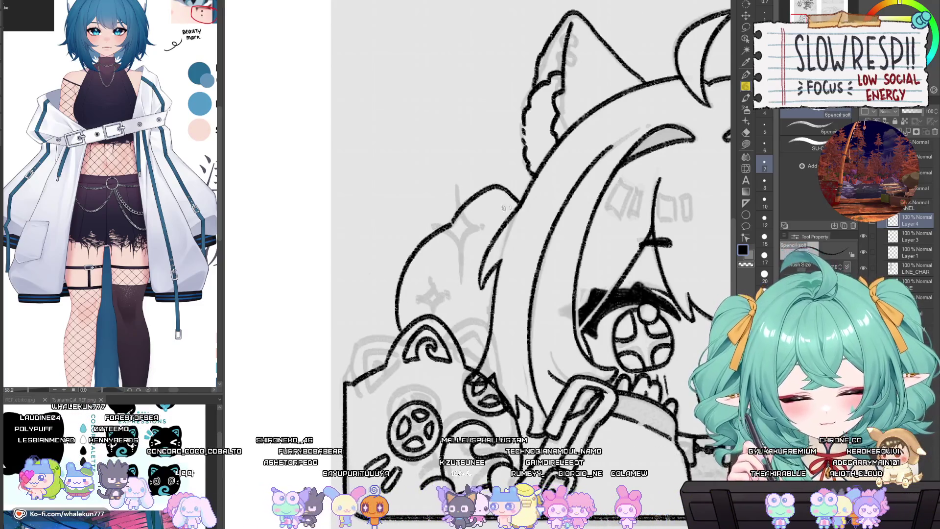
left_click_drag(416, 246, 374, 259)
key("ctrl+z")
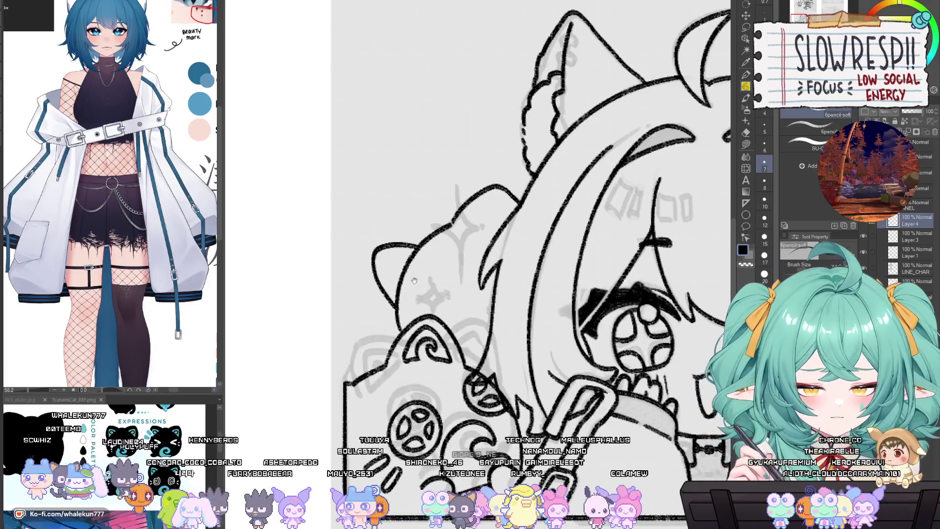
left_click_drag(414, 280, 424, 288)
left_click_drag(493, 322, 483, 329)
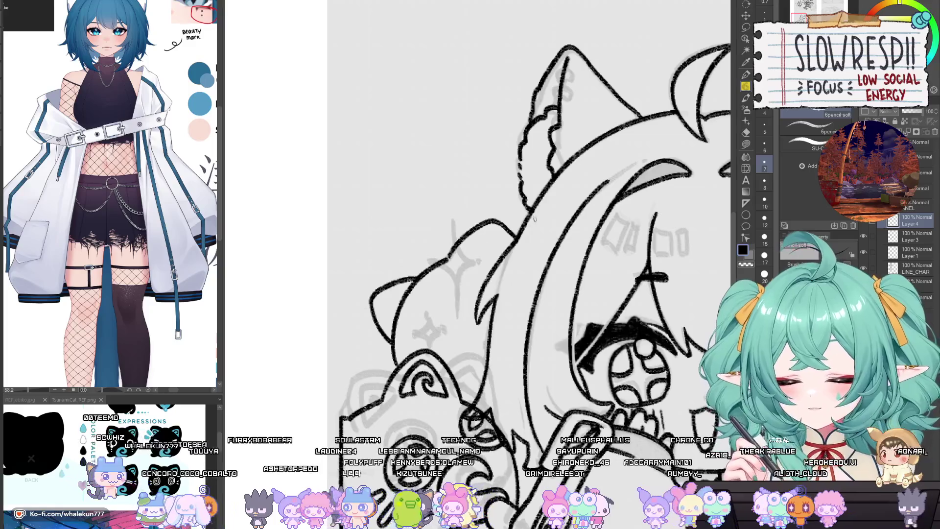
Erase stray sketch lines beside the hair and remove the small ear's inner loop.
key("e")
key("bracketright")
key("bracketright")
key("bracketright")
mouse_move(456, 255)
left_mouse_down()
mouse_move(448, 249)
mouse_move(508, 210)
left_mouse_up()
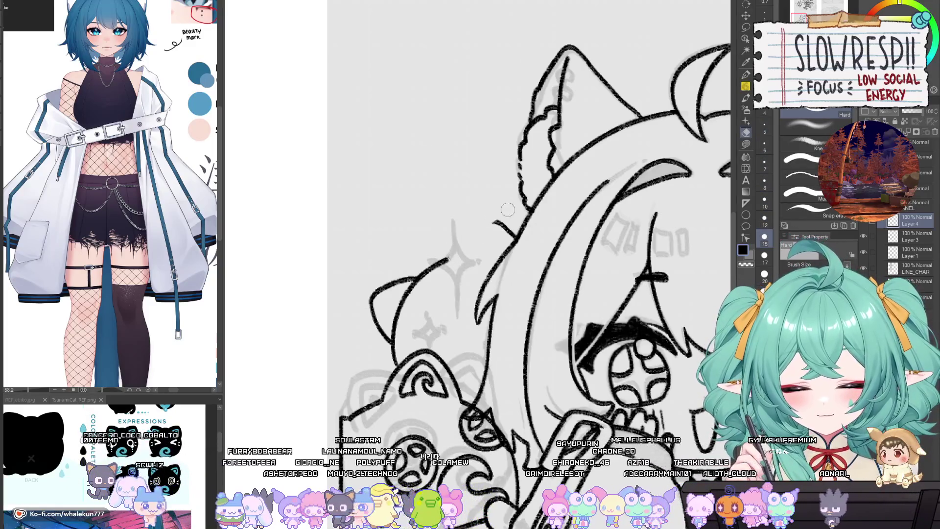
key("p")
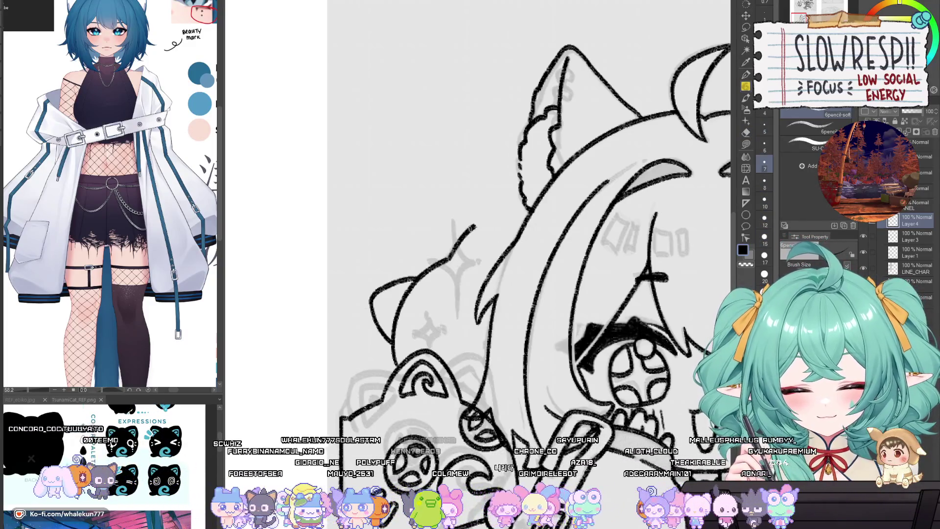
key("ctrl+z")
mouse_move(450, 259)
left_mouse_down()
mouse_move(451, 244)
mouse_move(450, 256)
mouse_move(489, 215)
left_mouse_up()
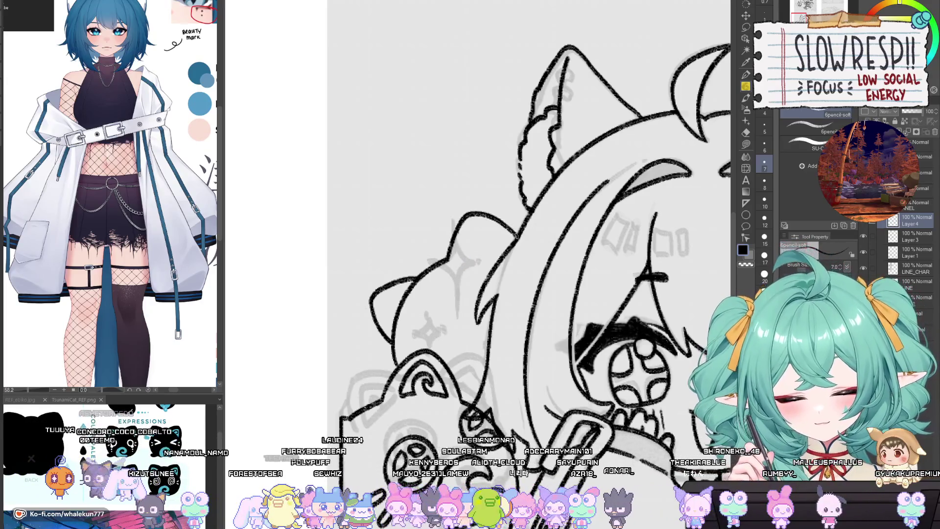
left_click_drag(471, 258, 474, 265)
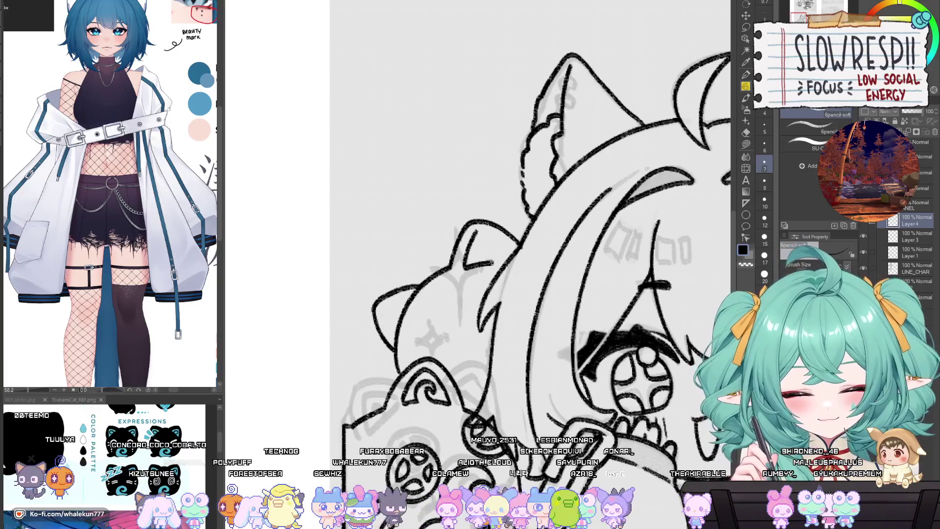
key("ctrl+z")
key("ctrl+z")
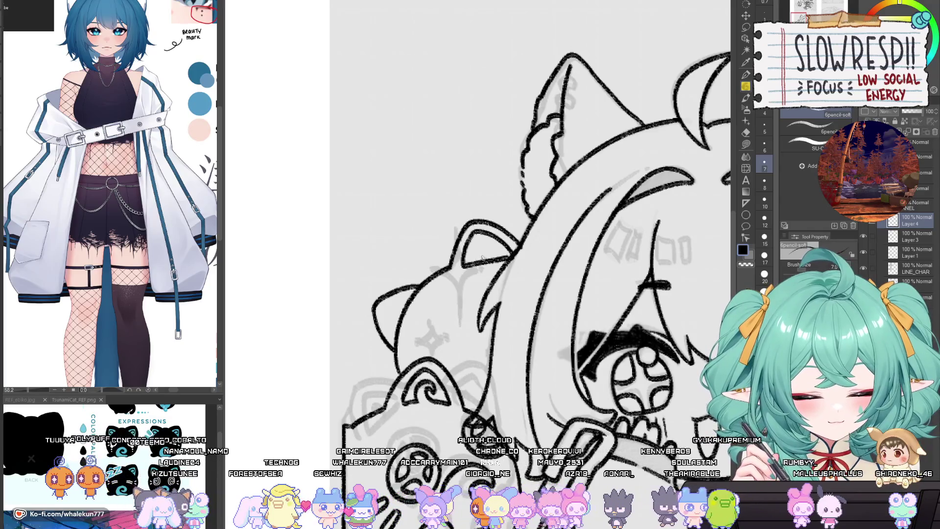
key("ctrl+z")
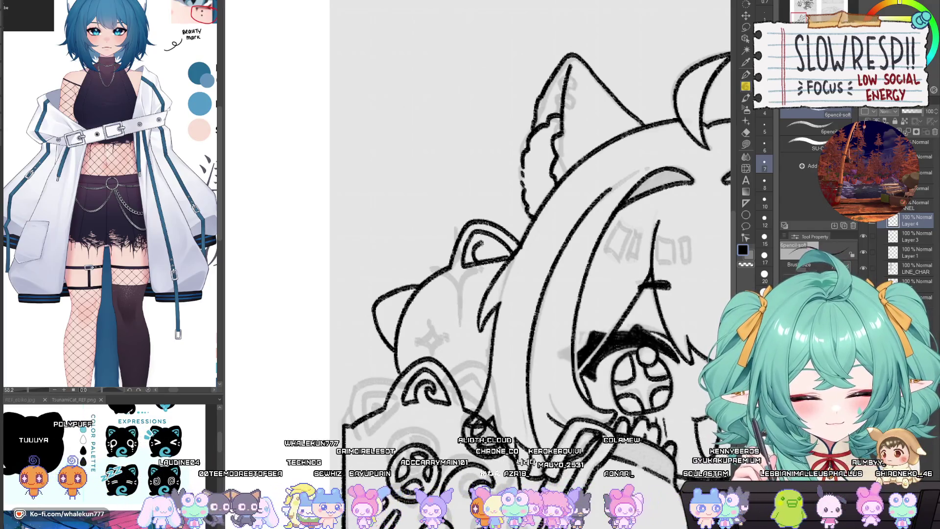
key("e")
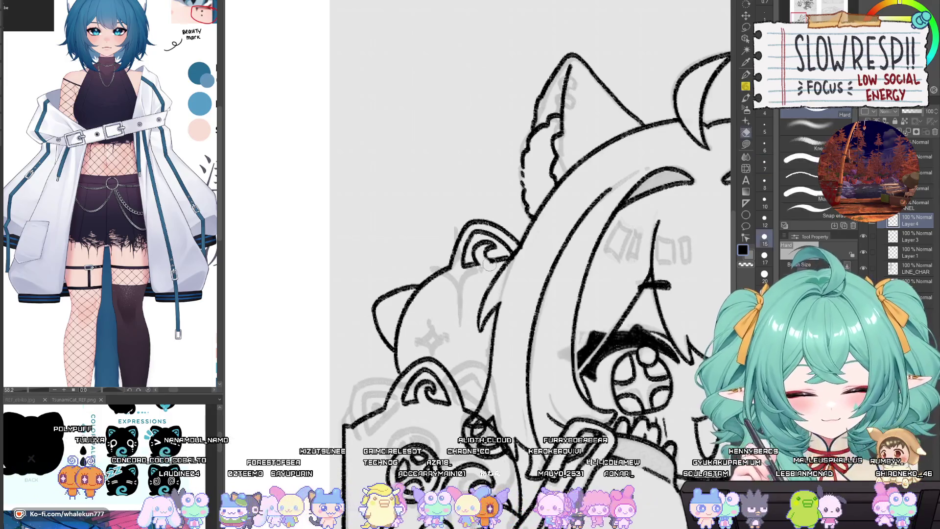
key("p")
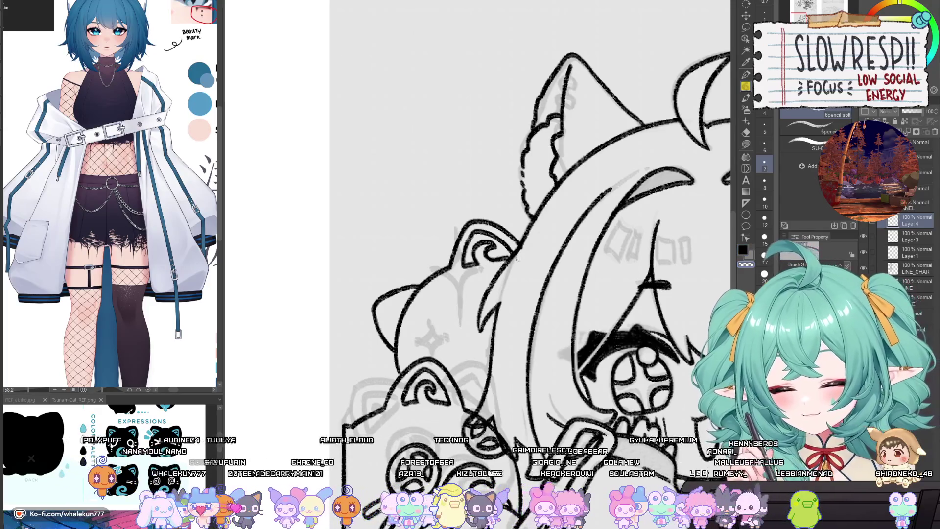
Mirror the canvas to check the line art, then frame the face and bag.
left_click_drag(415, 297, 444, 276)
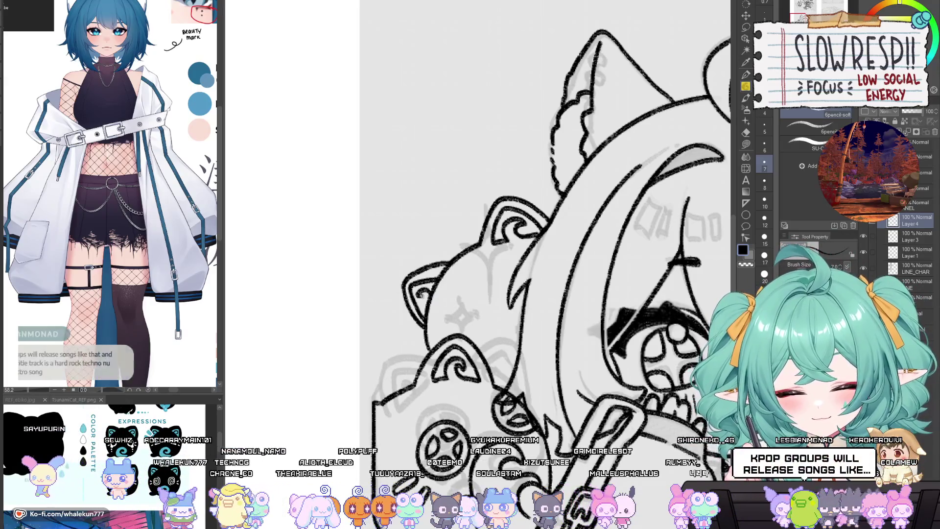
left_click_drag(429, 290, 405, 317)
key("h")
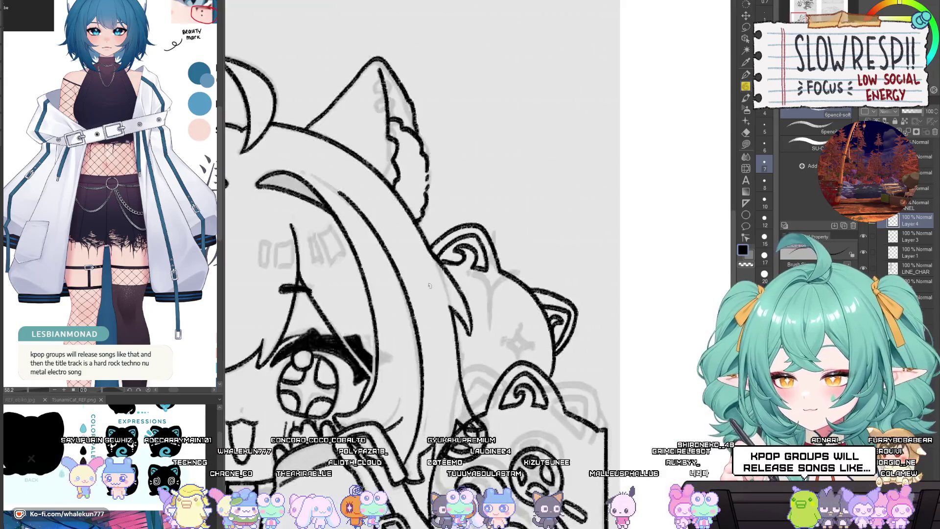
key("h")
left_click_drag(574, 417, 521, 369)
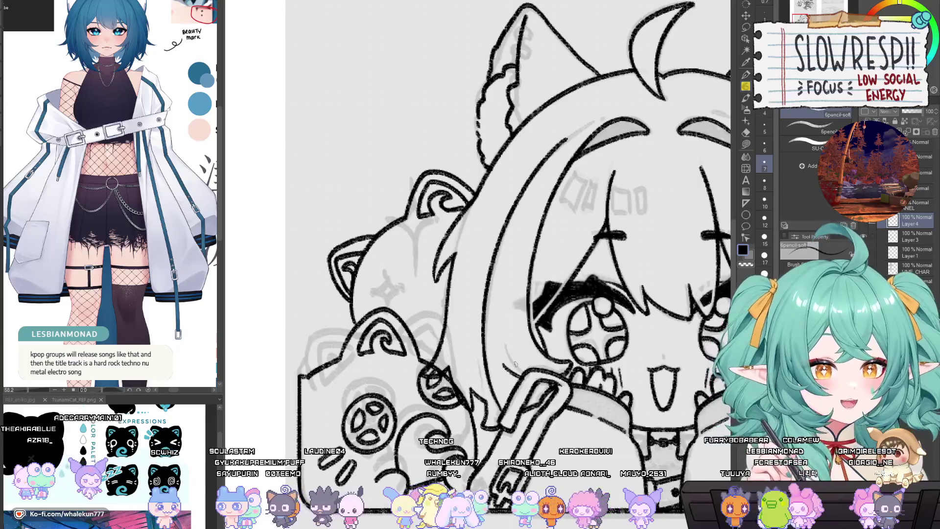
left_click_drag(475, 323, 534, 324)
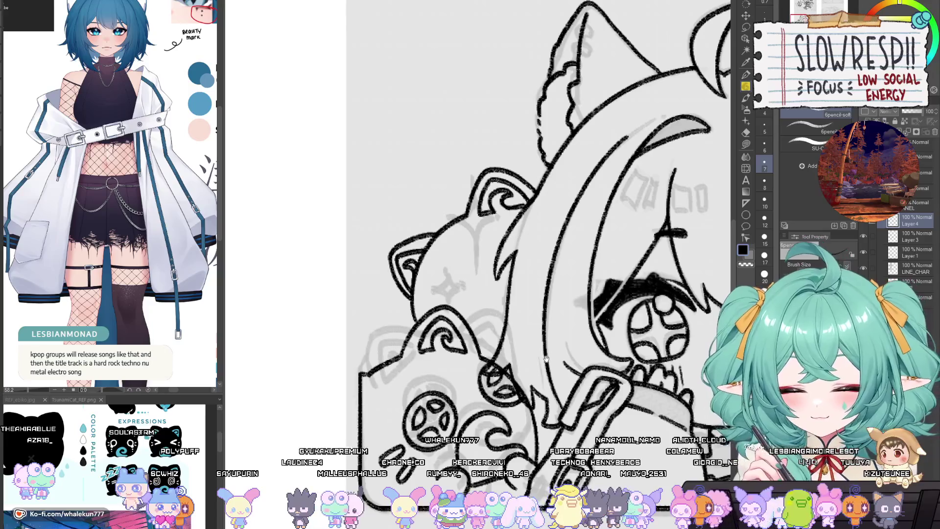
mouse_move(546, 359)
left_mouse_down()
mouse_move(537, 363)
mouse_move(535, 327)
left_mouse_up()
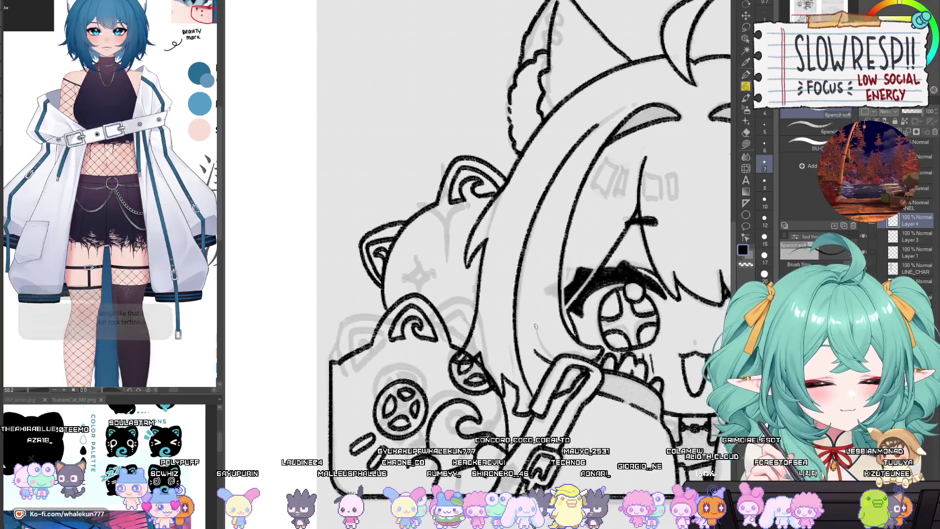
mouse_move(482, 309)
left_mouse_down()
mouse_move(468, 326)
mouse_move(443, 275)
left_mouse_up()
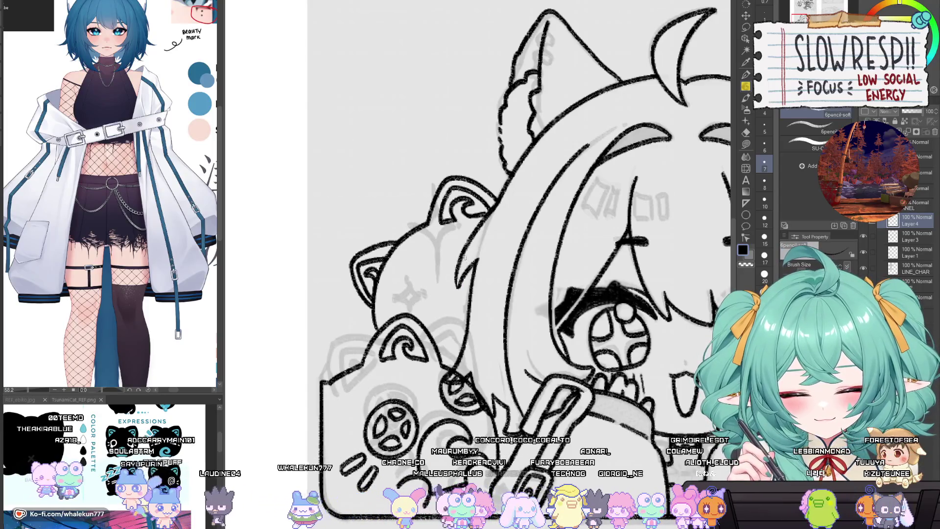
Ink the hair stroke over the cheek, undo the bad strokes, and redraw a short one.
left_click_drag(465, 257, 452, 301)
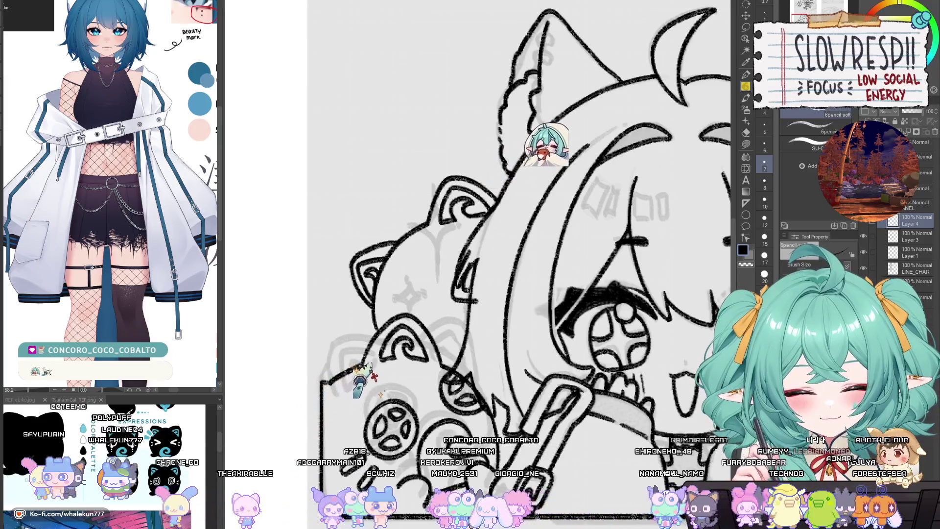
left_click_drag(404, 306, 438, 307)
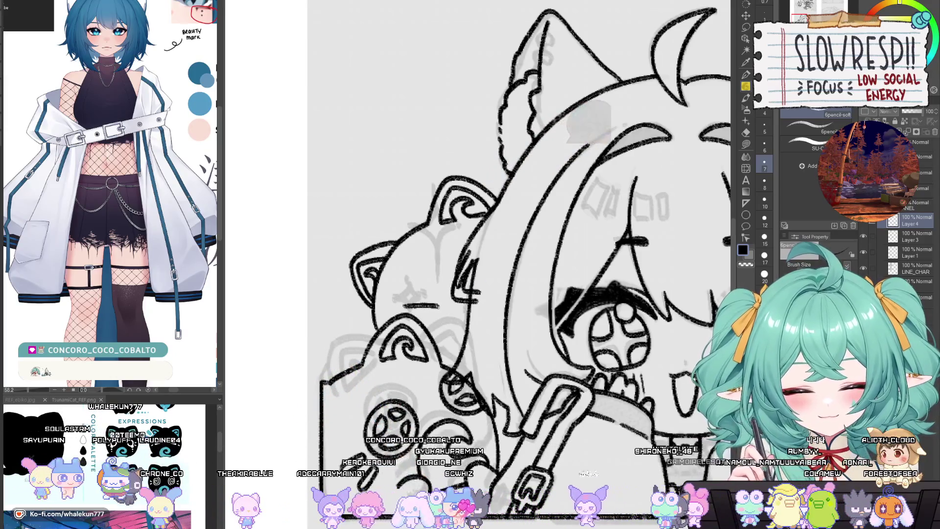
key("ctrl+z")
key("ctrl+z")
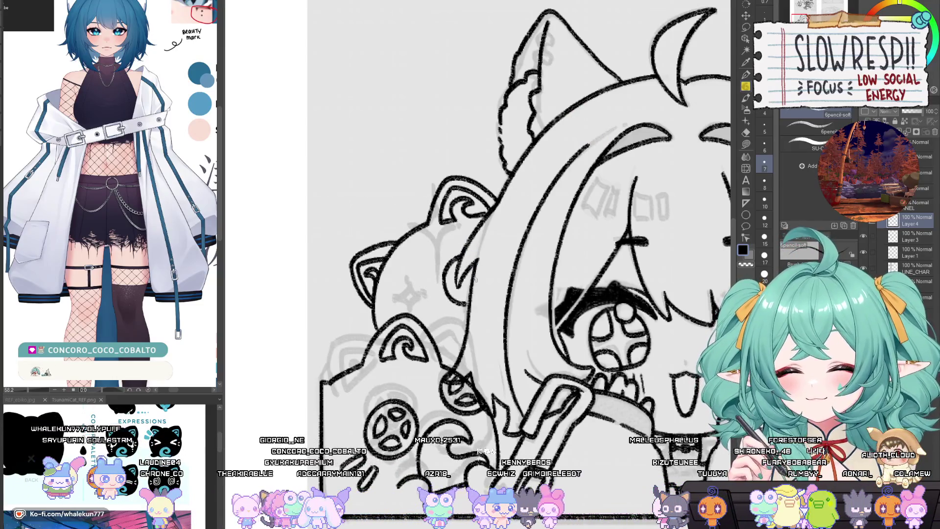
key("ctrl+z")
left_click_drag(465, 249, 453, 262)
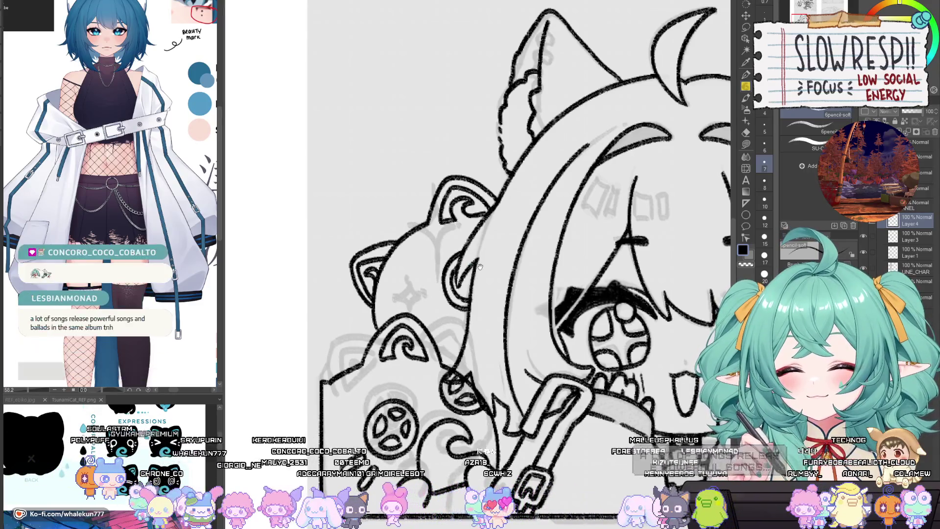
left_click_drag(480, 267, 486, 263)
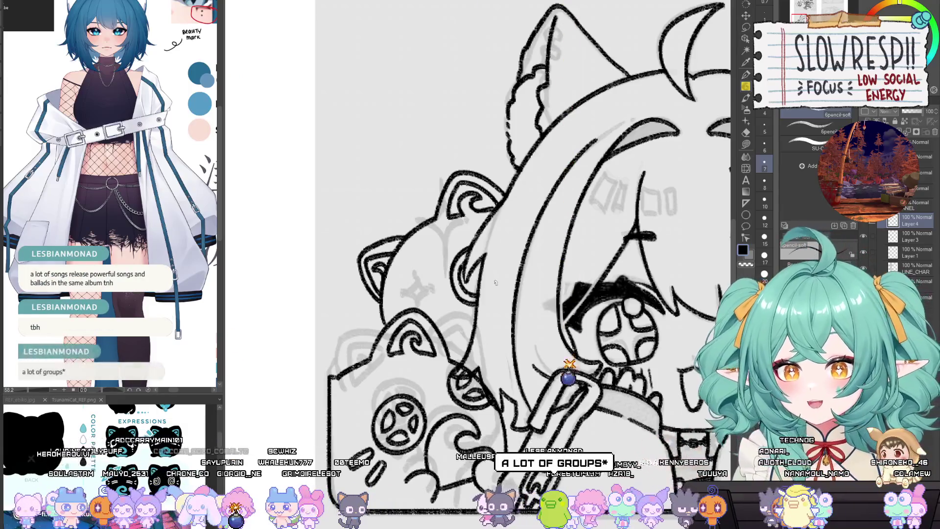
key("e")
left_click_drag(496, 283, 507, 270)
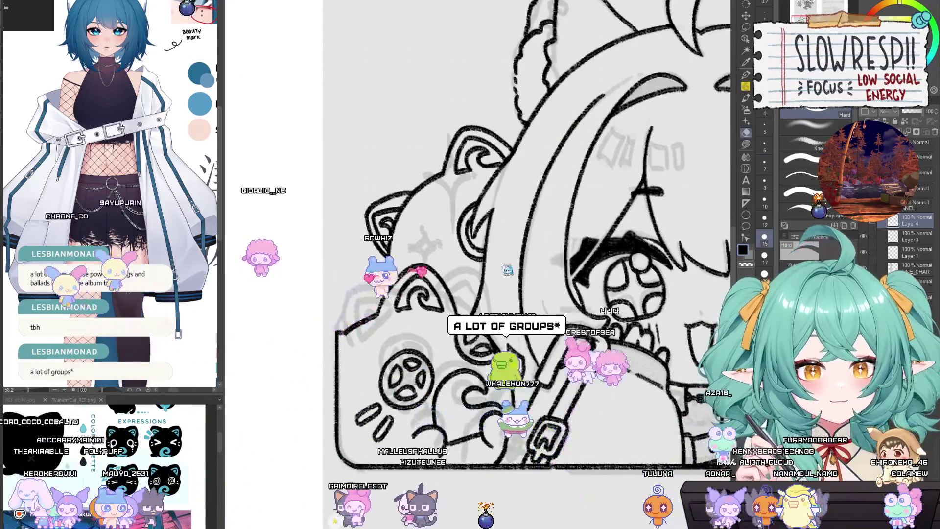
key("m")
key("m")
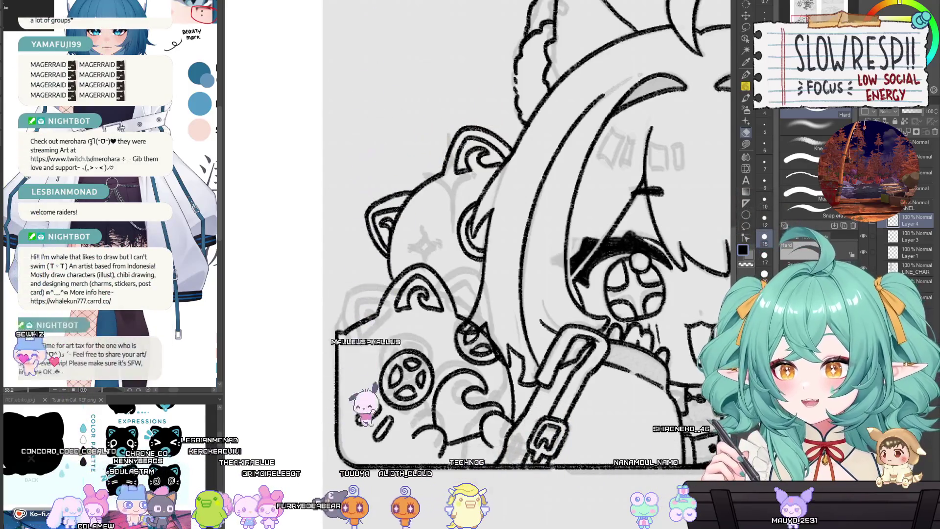
scroll(610, 243, "down", 3)
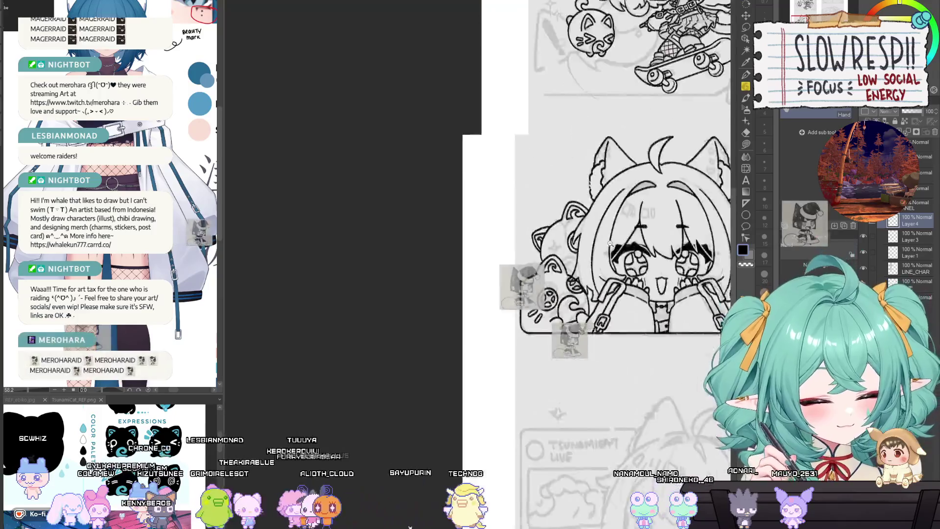
Zoom and pan around to look over the other sketch canvas.
scroll(610, 243, "down", 3)
scroll(588, 294, "up", 4)
left_click_drag(563, 313, 563, 376)
scroll(563, 376, "down", 1)
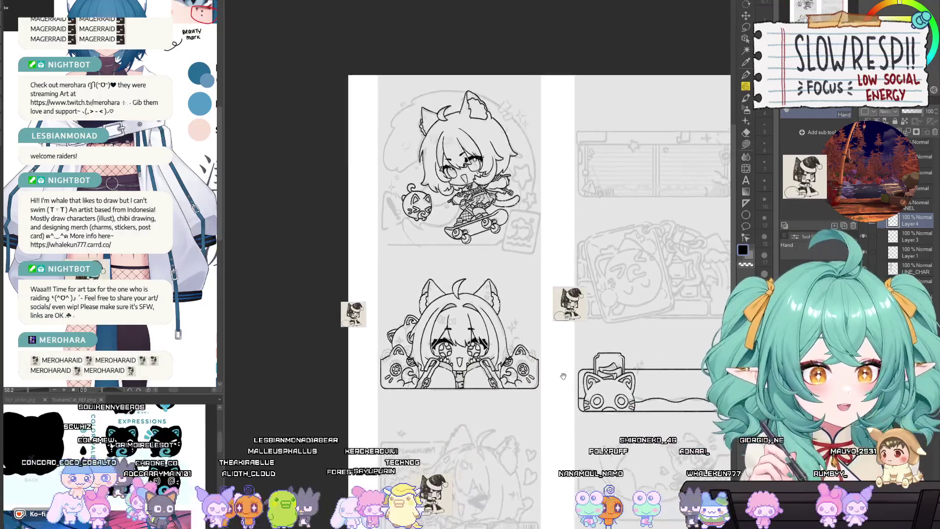
scroll(564, 376, "up", 2)
scroll(563, 376, "up", 3)
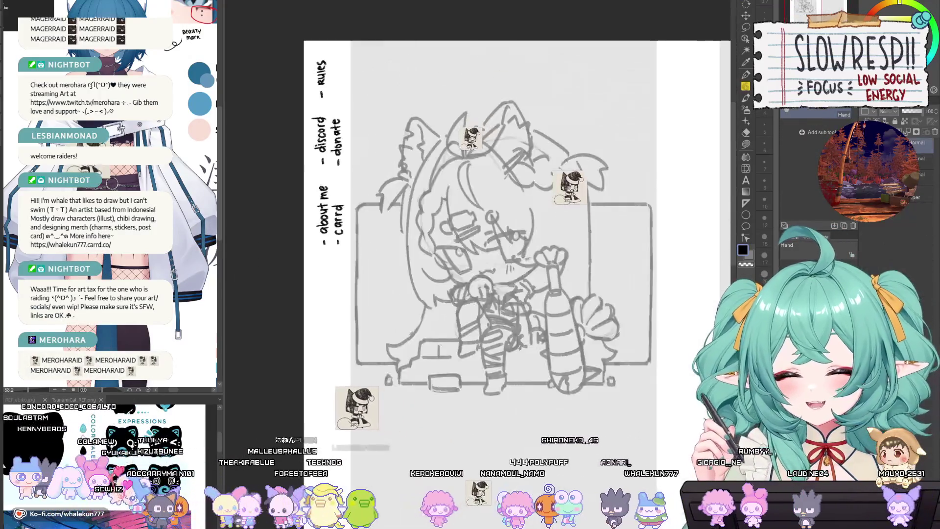
scroll(516, 357, "up", 1)
scroll(516, 358, "down", 3)
scroll(516, 357, "up", 1)
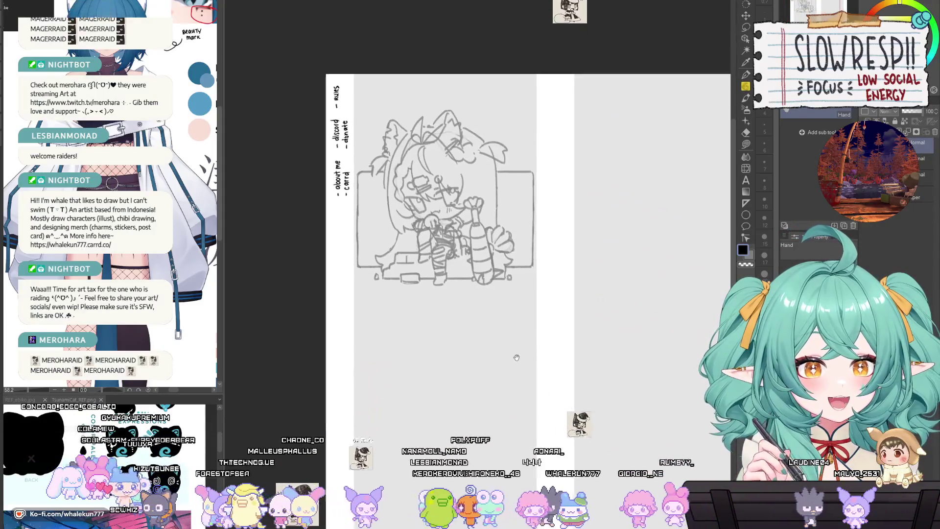
scroll(516, 358, "right", 5)
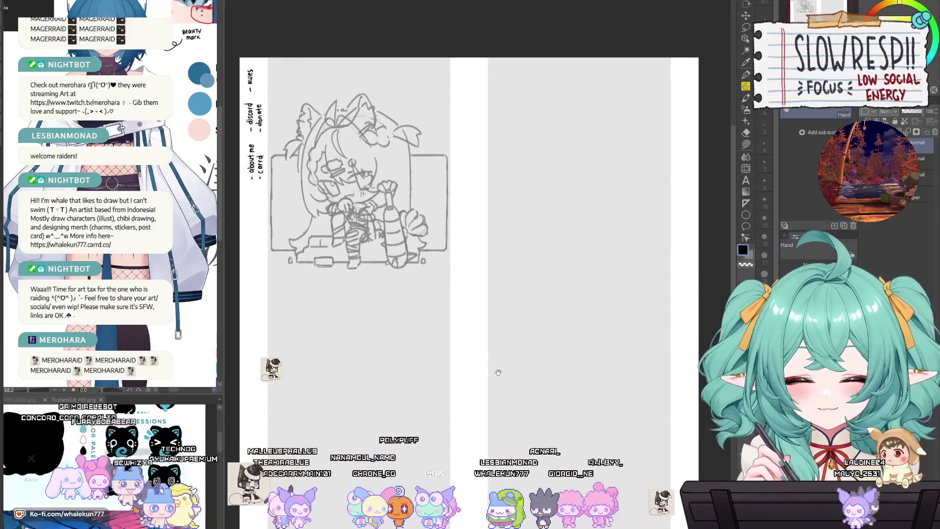
scroll(498, 373, "up", 2)
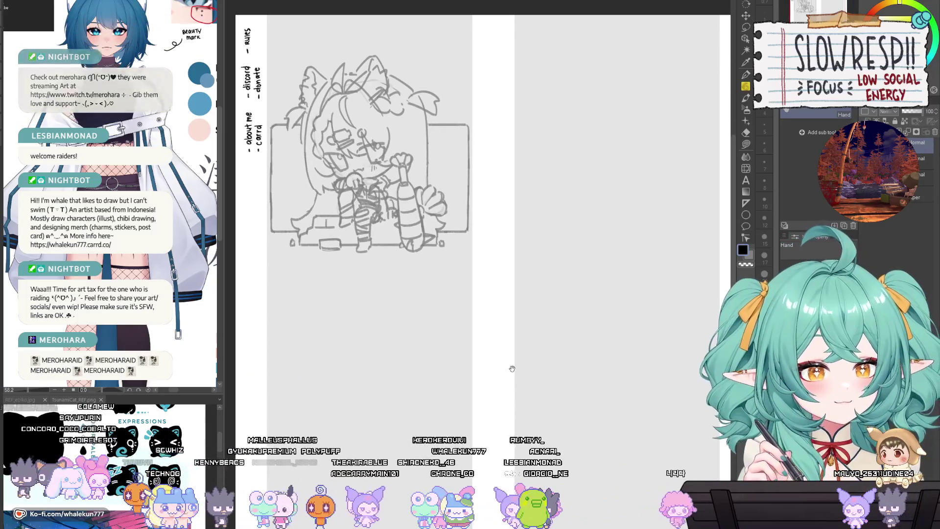
Return to the chibi line art document with the 6pencil-soft sub-tool selected.
key("ctrl+Tab")
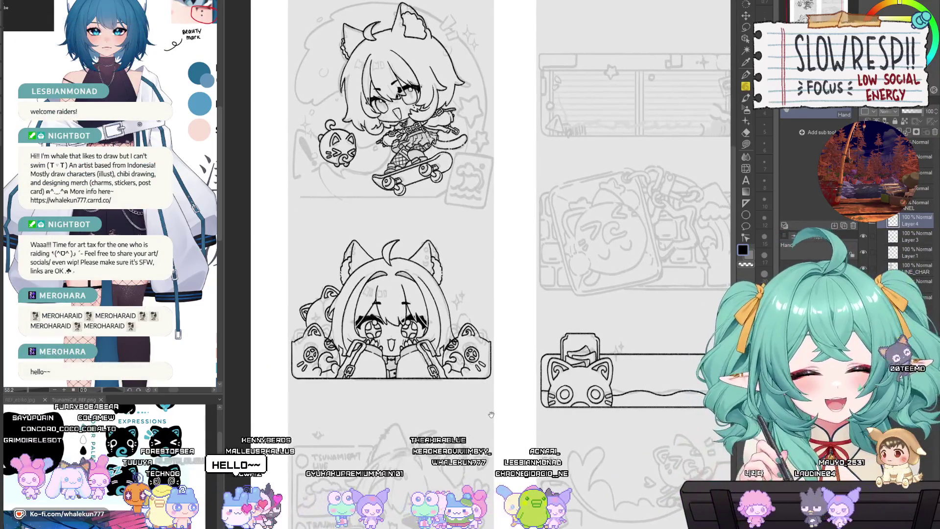
scroll(519, 417, "right", 1)
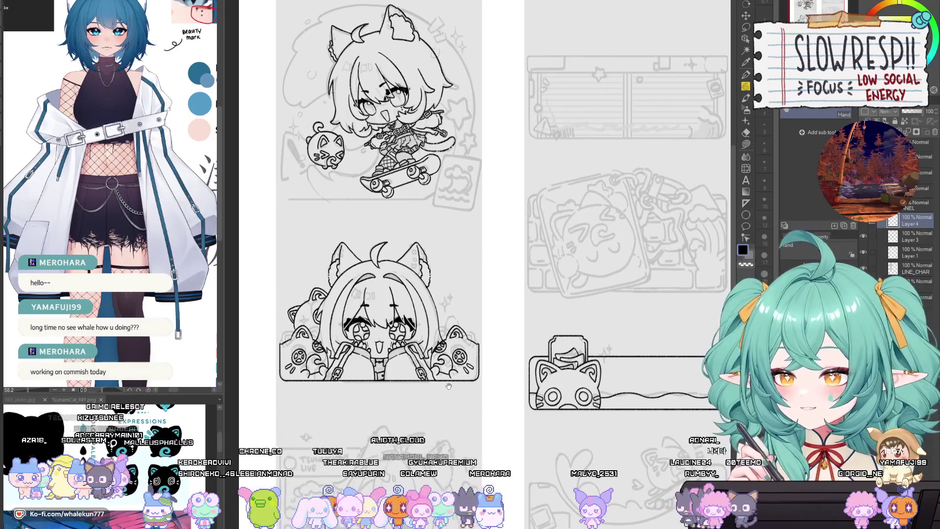
left_click(748, 87)
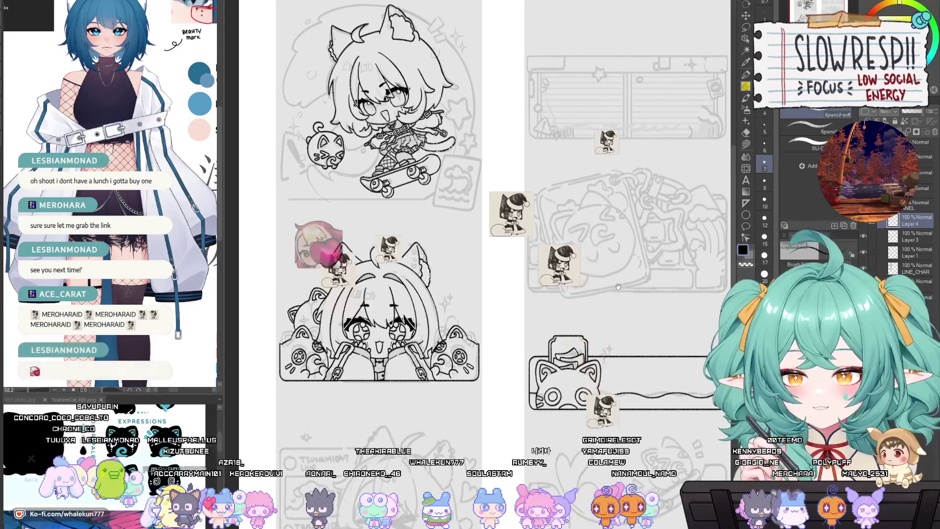
scroll(615, 285, "down", 2)
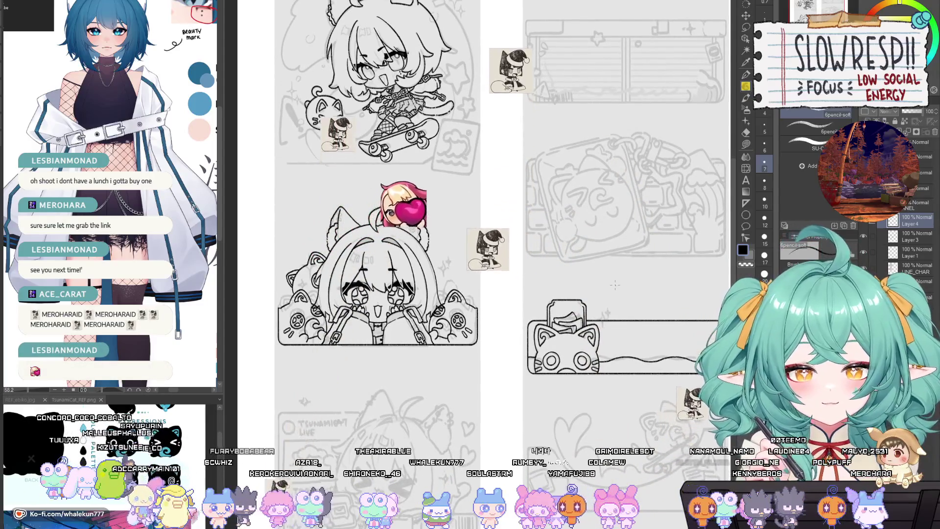
left_click_drag(444, 335, 506, 361)
scroll(506, 361, "up", 5)
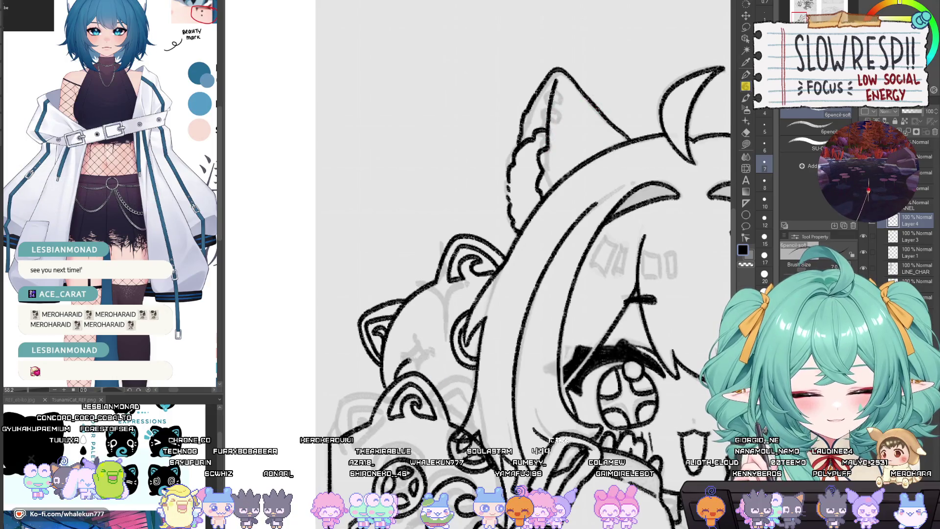
On a mirrored canvas, ink an outline arc over the small bear's head.
key("h")
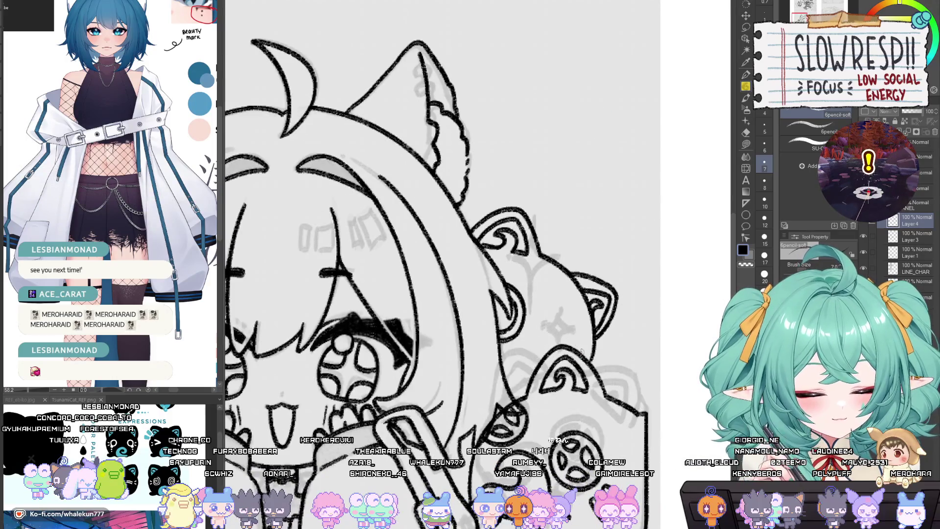
left_click_drag(570, 327, 534, 360)
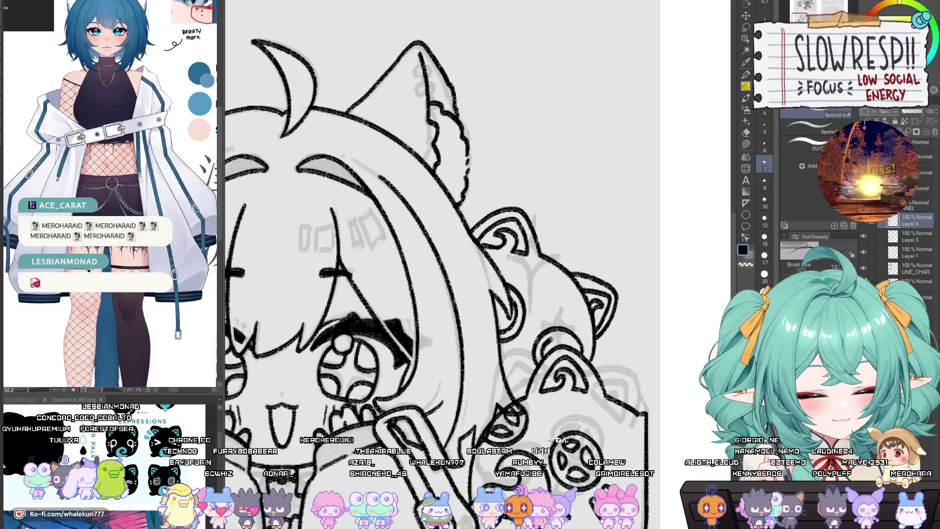
key("h")
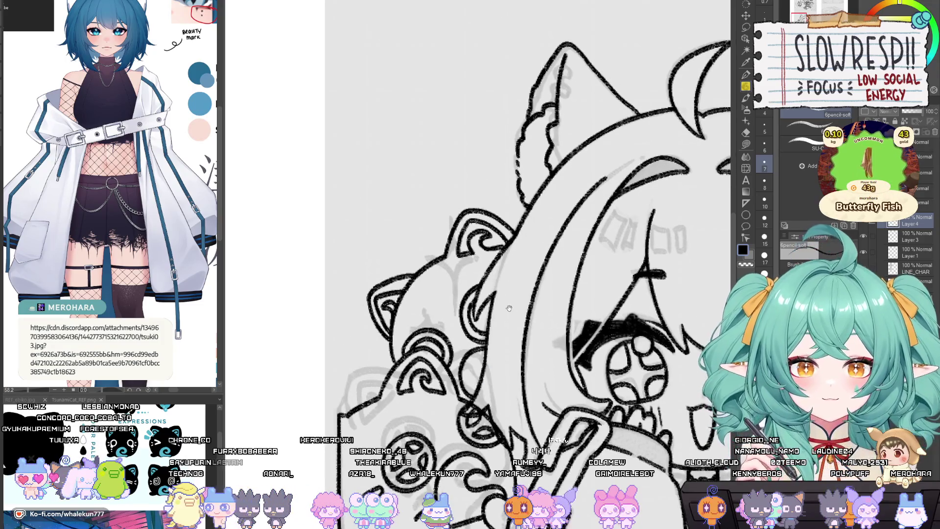
key("h")
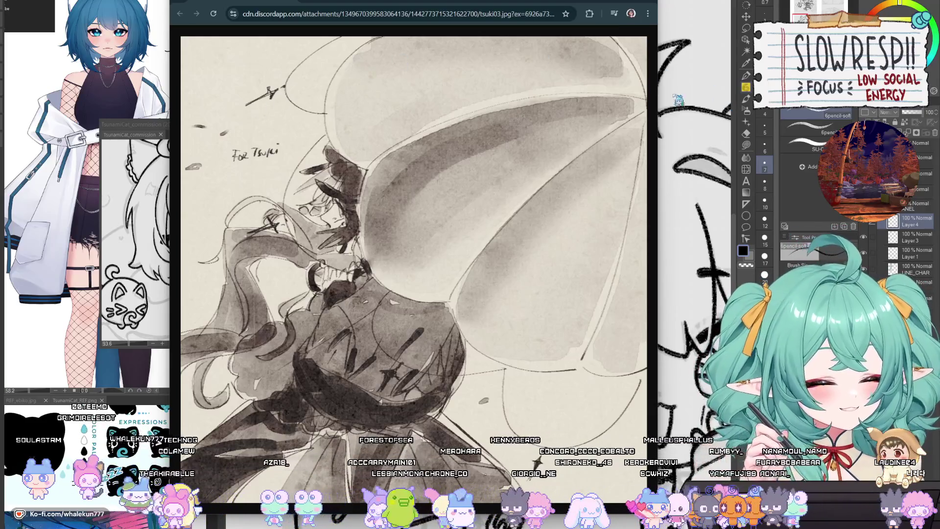
Close the Chrome window showing the umbrella ink painting.
left_click_drag(568, 4, 572, 2)
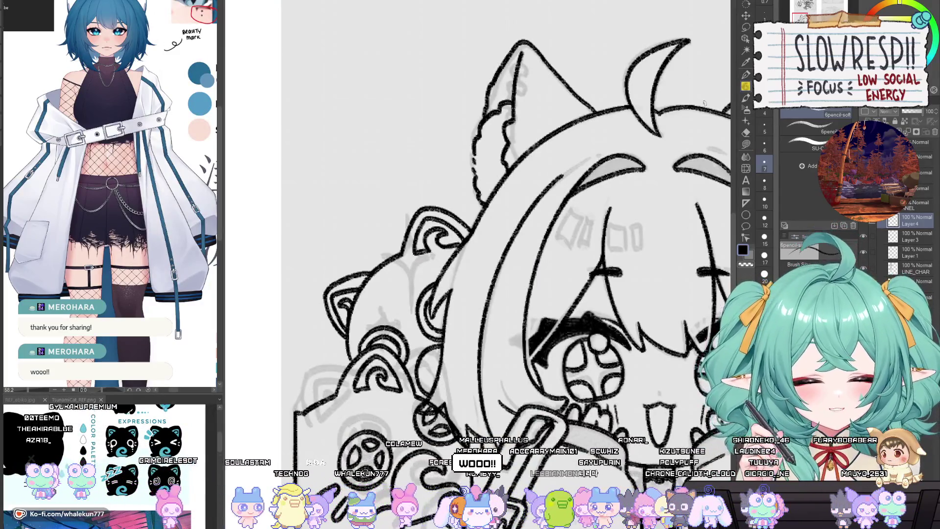
Duplicate the left cat-bag layer and commit a Free Transform on the copy.
left_click_drag(436, 352, 461, 324)
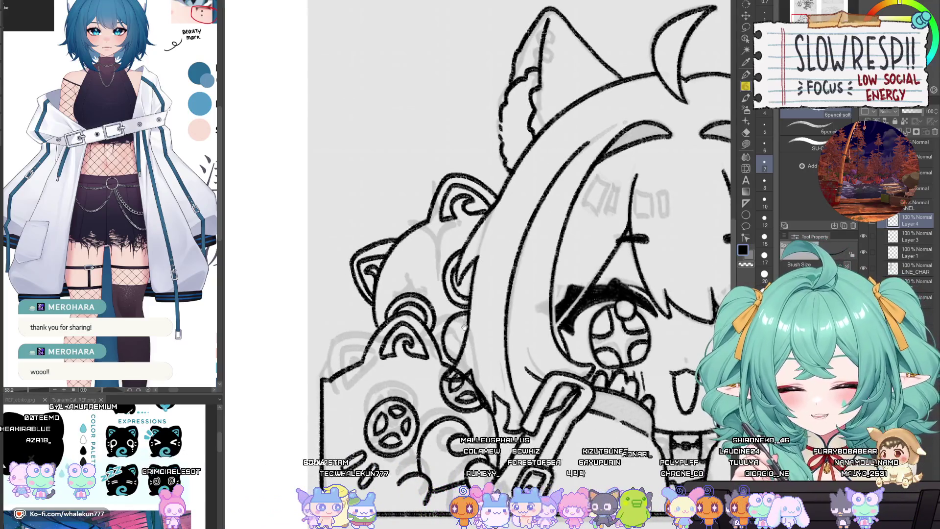
scroll(464, 326, "down", 3)
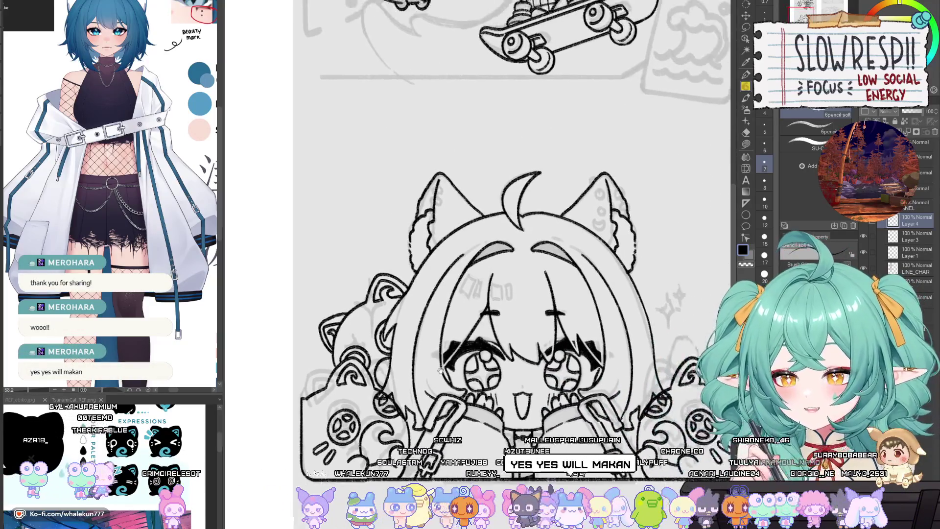
scroll(440, 371, "down", 4)
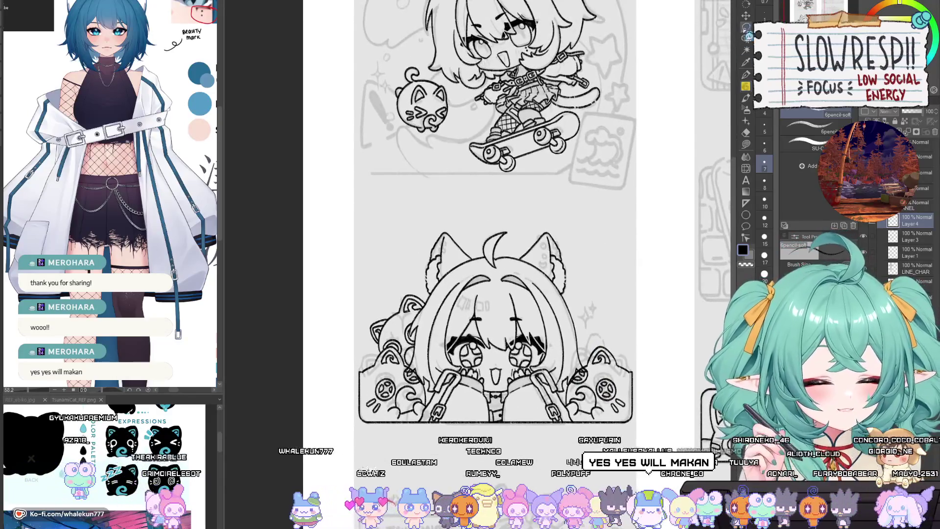
left_click(746, 15)
key("ctrl+c")
key("ctrl+v")
key("ctrl+t")
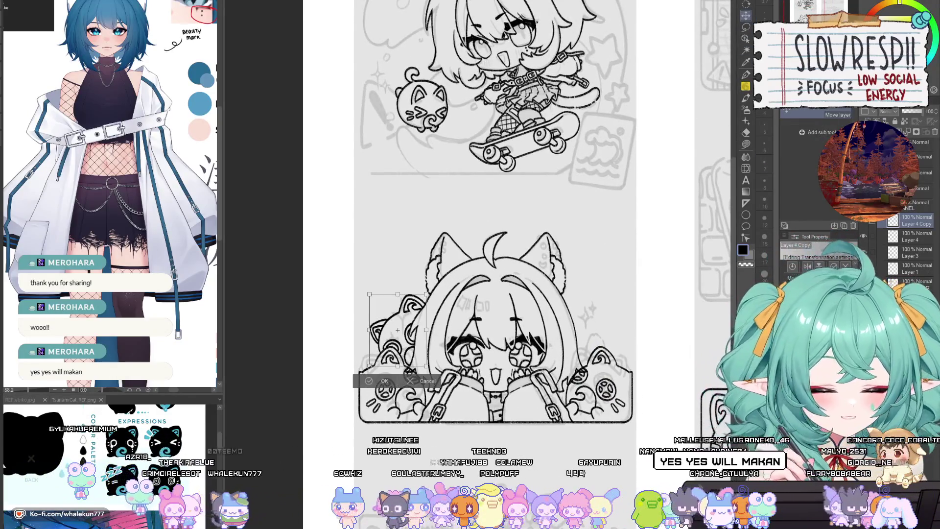
key("Return")
Move the copied cat bag to the right side of the chibi's face.
scroll(398, 315, "up", 3)
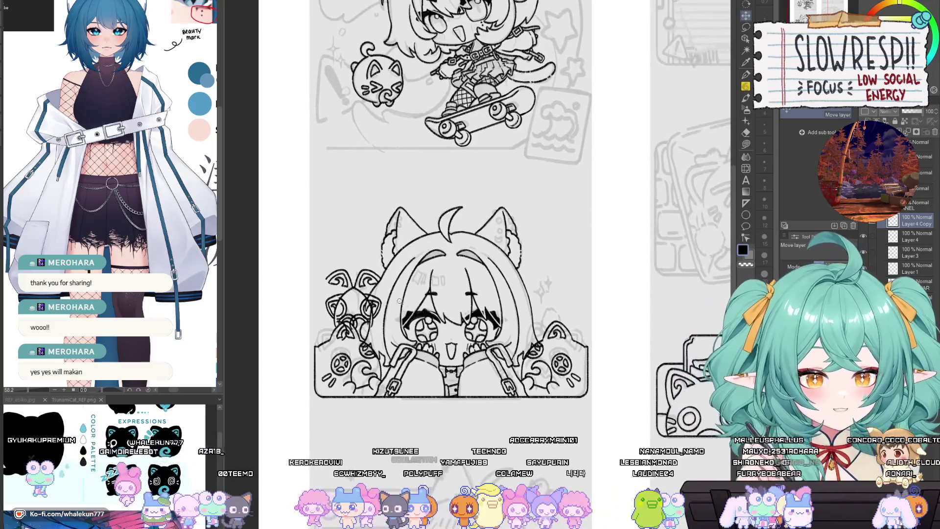
mouse_move(398, 315)
left_mouse_down()
mouse_move(393, 261)
mouse_move(632, 308)
mouse_move(694, 310)
left_mouse_up()
key("ctrl+z")
left_click_drag(409, 327, 651, 326)
left_click(746, 86)
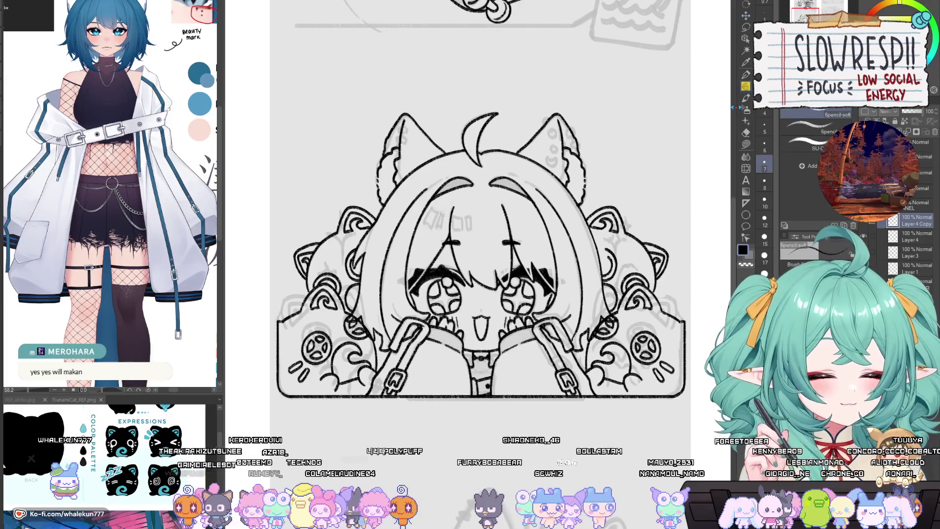
Erase leftover sketch marks on the right bag and redraw its curved lines.
scroll(625, 254, "up", 2)
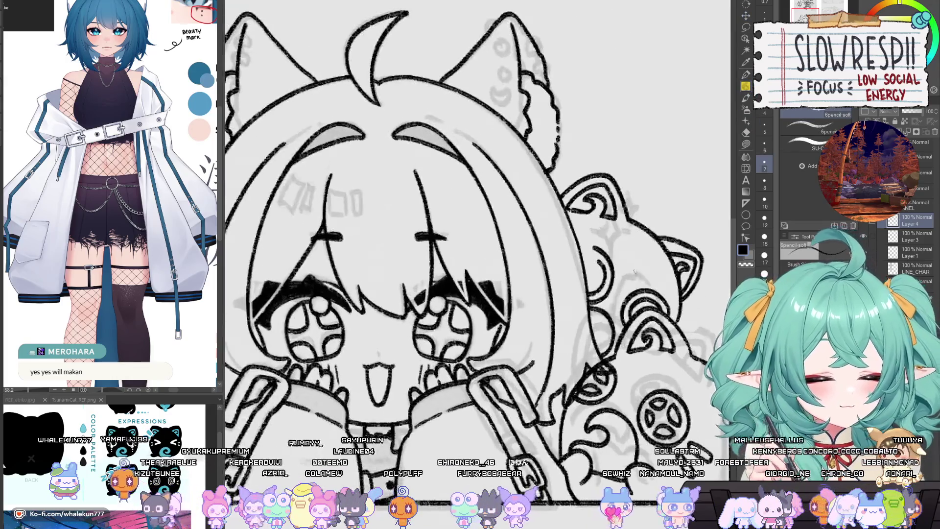
scroll(624, 307, "down", 3)
scroll(549, 262, "up", 5)
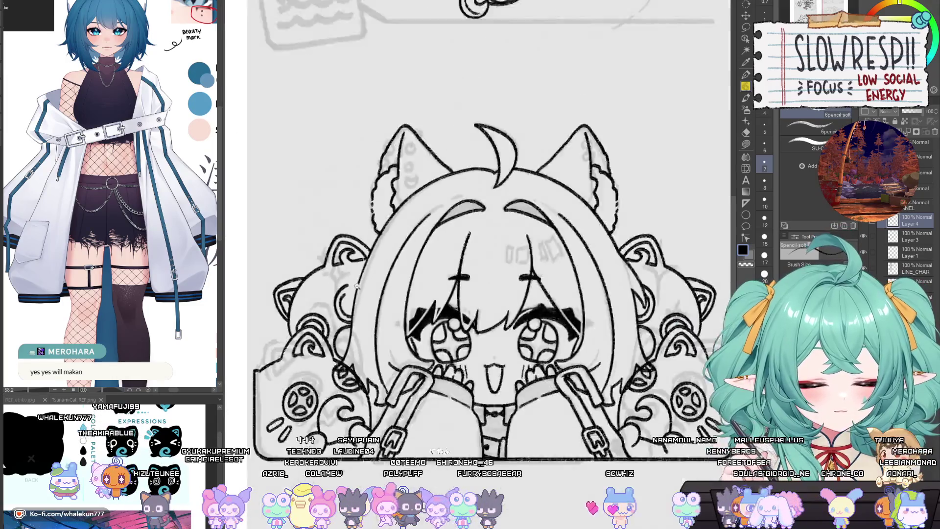
scroll(548, 262, "up", 2)
key("e")
mouse_move(531, 259)
left_mouse_down()
mouse_move(512, 313)
mouse_move(522, 333)
mouse_move(544, 333)
mouse_move(431, 338)
mouse_move(461, 345)
mouse_move(473, 365)
mouse_move(487, 342)
left_mouse_up()
key("p")
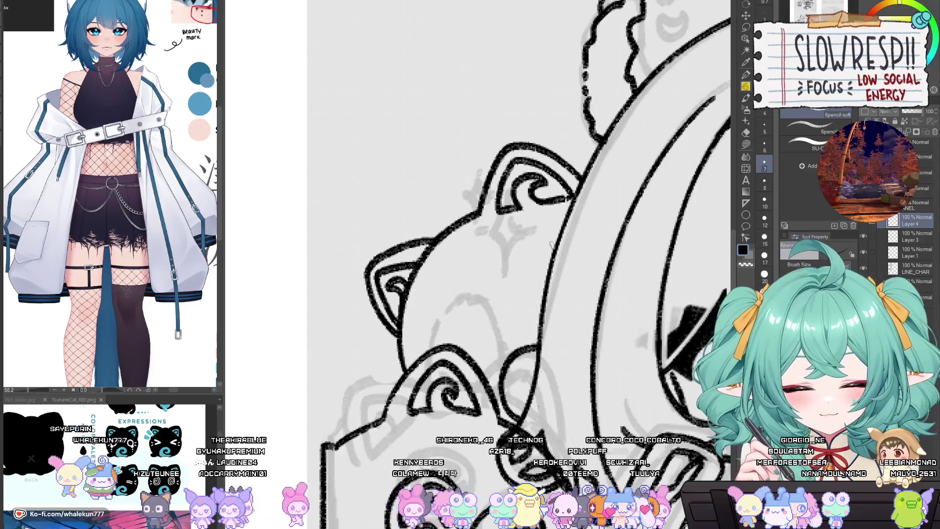
mouse_move(538, 249)
left_mouse_down()
mouse_move(511, 321)
mouse_move(533, 325)
left_mouse_up()
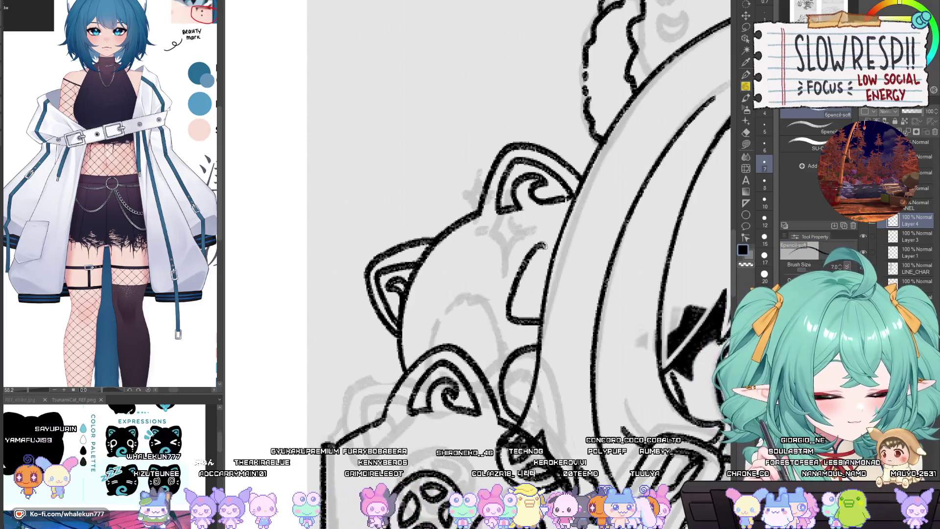
mouse_move(543, 244)
left_mouse_down()
mouse_move(525, 299)
mouse_move(546, 307)
left_mouse_up()
On a mirrored canvas, draw a new curve across the right bag's swirl.
key("h")
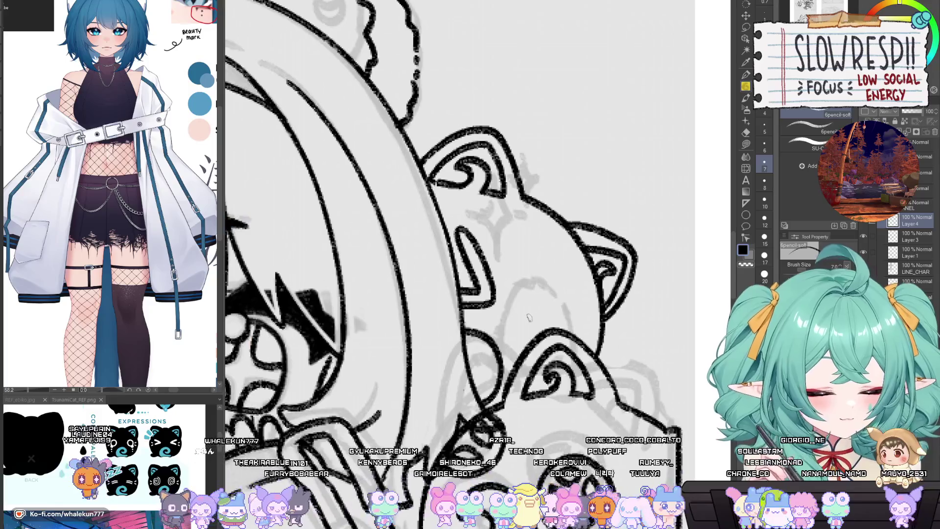
mouse_move(527, 341)
left_mouse_down()
mouse_move(545, 308)
mouse_move(593, 324)
mouse_move(563, 327)
left_mouse_up()
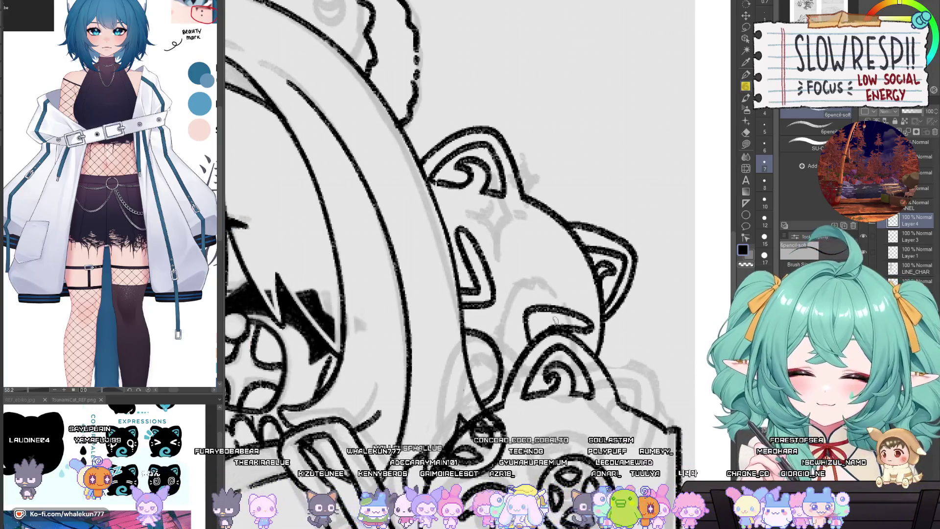
key("h")
mouse_move(555, 321)
left_mouse_down()
mouse_move(488, 290)
mouse_move(521, 282)
mouse_move(537, 301)
left_mouse_up()
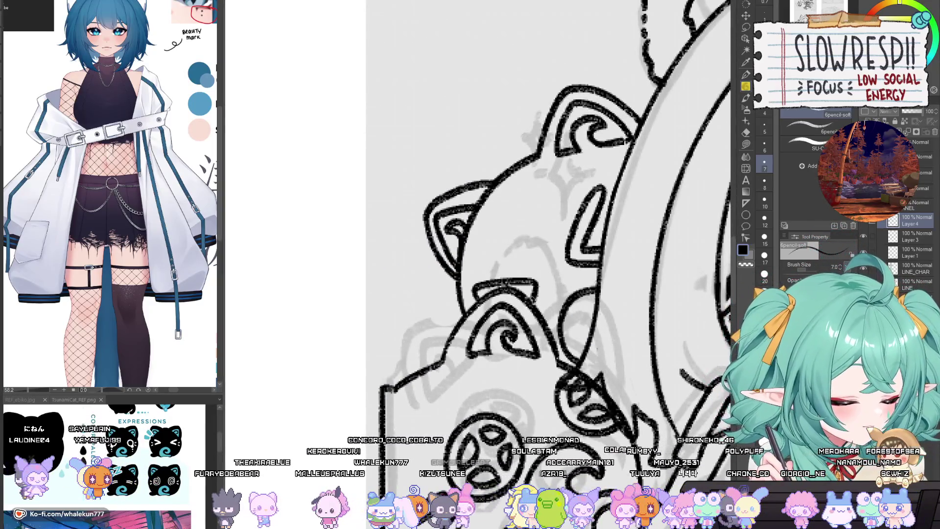
scroll(578, 285, "down", 5)
scroll(503, 369, "up", 2)
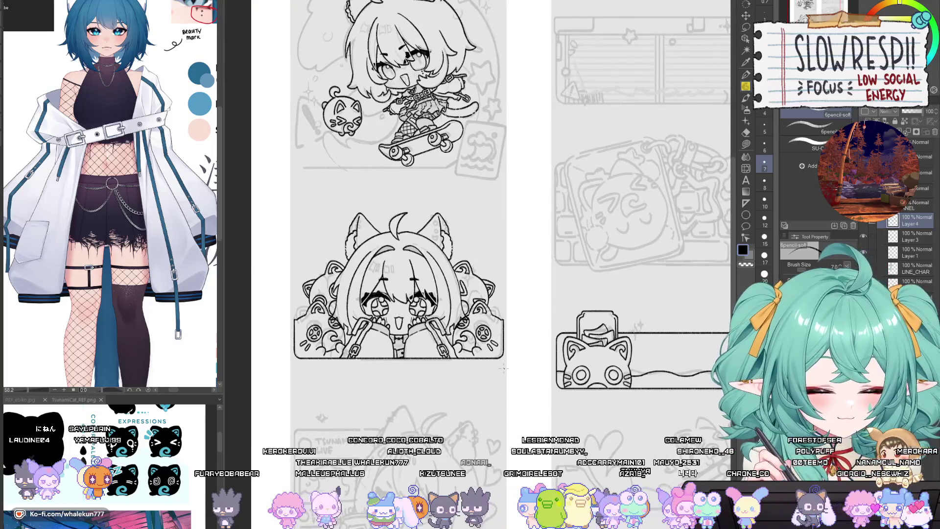
left_click_drag(504, 368, 603, 389)
scroll(441, 333, "up", 3)
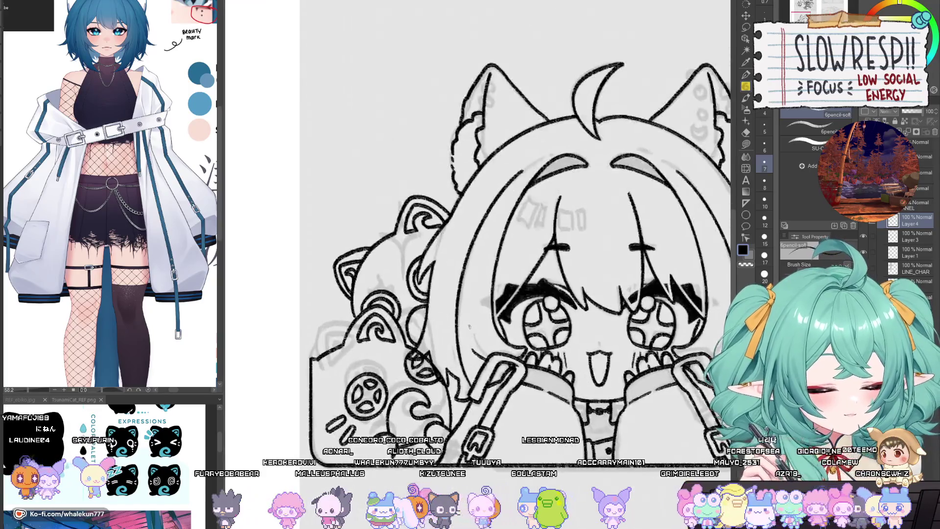
Merge Layer 4 Copy and Layer 3 down into the layers below.
left_click_drag(907, 227, 854, 225)
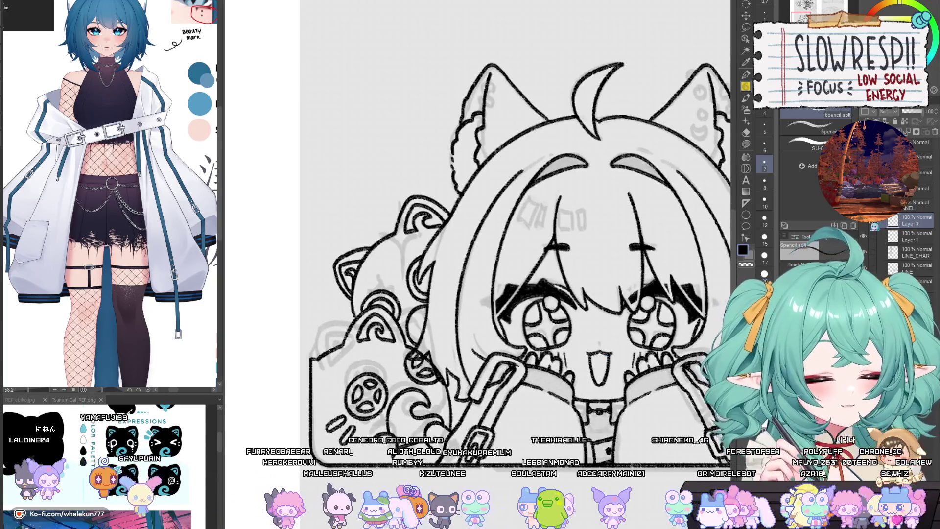
scroll(439, 341, "up", 2)
key("e")
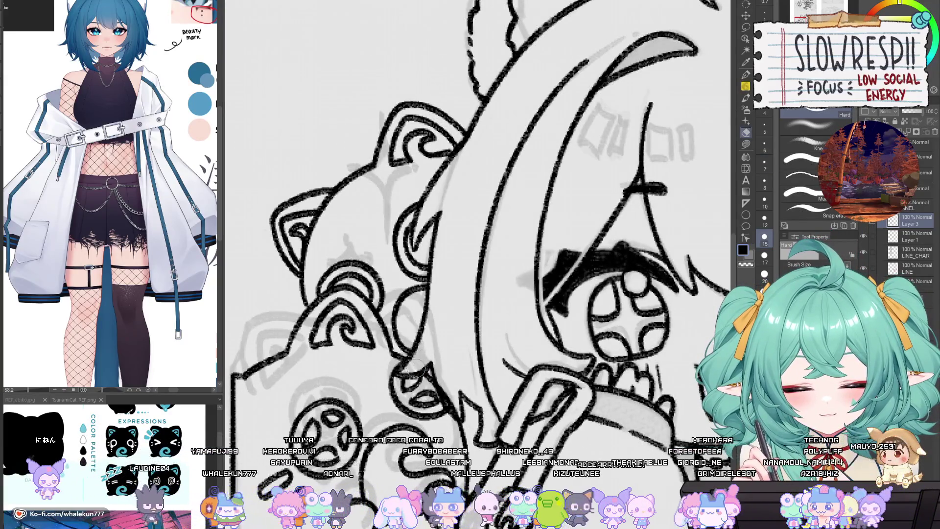
scroll(451, 387, "down", 6)
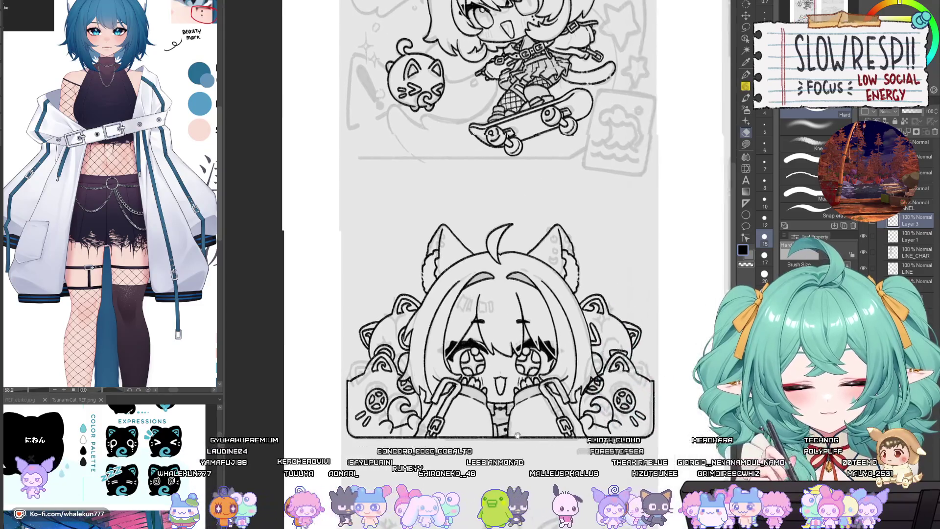
scroll(582, 377, "up", 5)
scroll(585, 382, "up", 2)
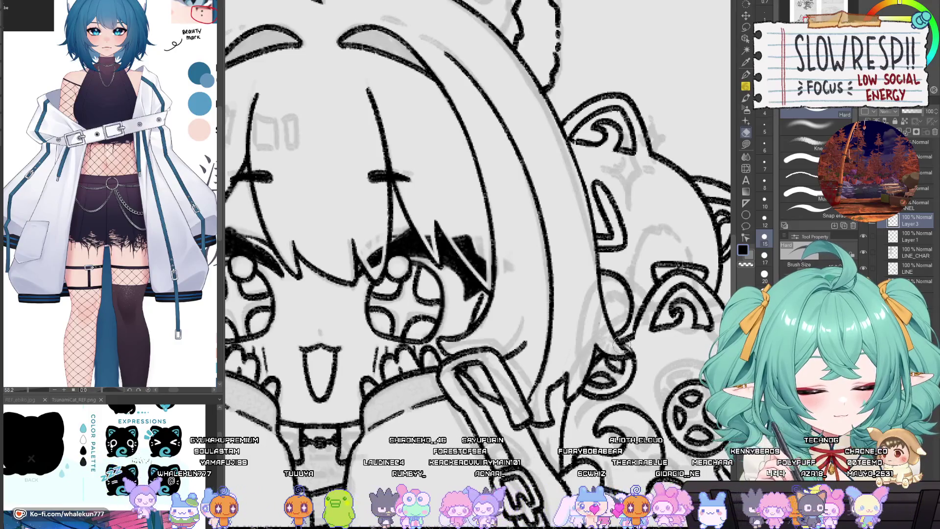
scroll(648, 355, "down", 4)
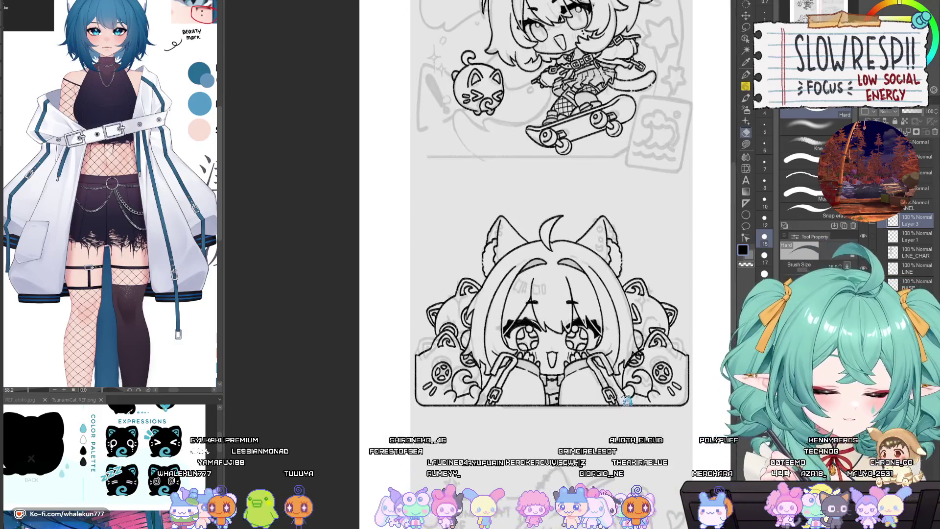
key("ctrl+e")
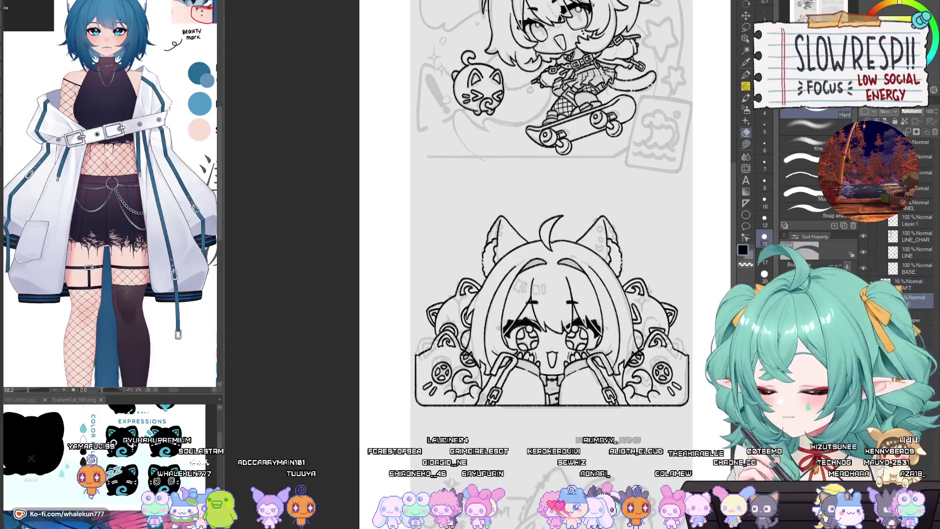
Erase stray bits of line around the lower-left bag lines.
key("w")
key("ctrl+a")
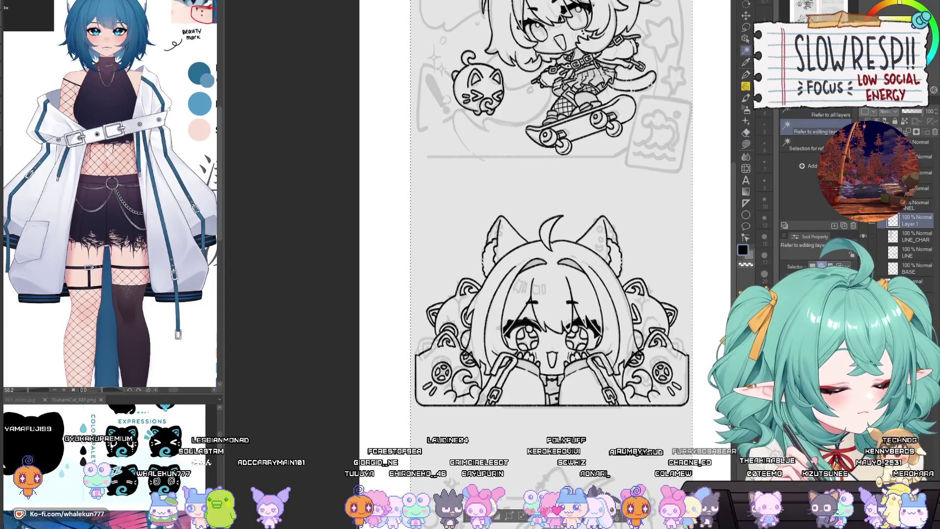
scroll(486, 339, "up", 5)
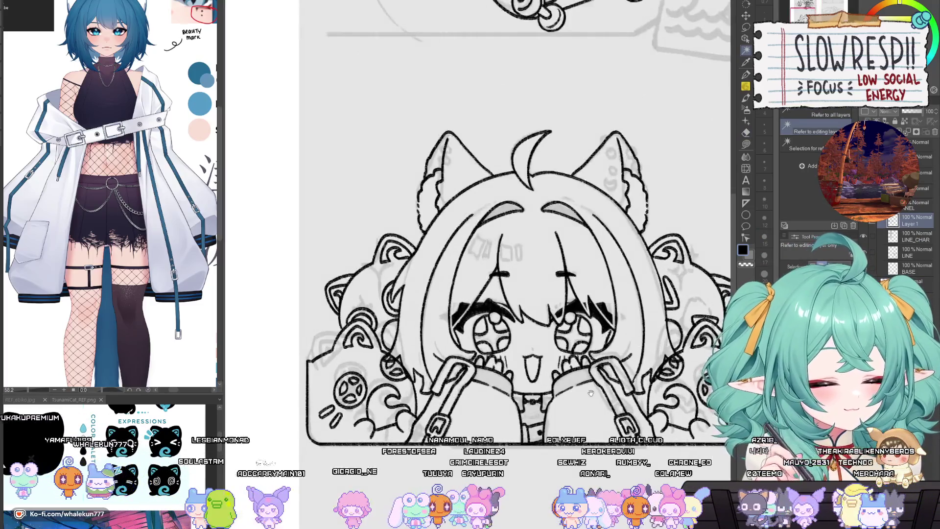
key("e")
mouse_move(484, 339)
left_mouse_down()
mouse_move(465, 355)
mouse_move(497, 358)
mouse_move(509, 377)
mouse_move(462, 391)
mouse_move(460, 401)
left_mouse_up()
scroll(509, 377, "down", 5)
scroll(568, 290, "up", 5)
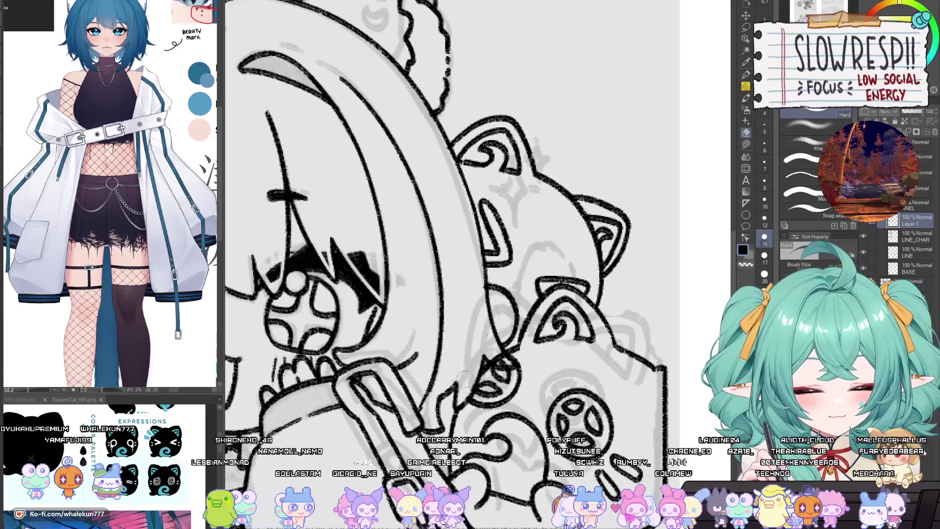
left_click_drag(509, 362, 488, 342)
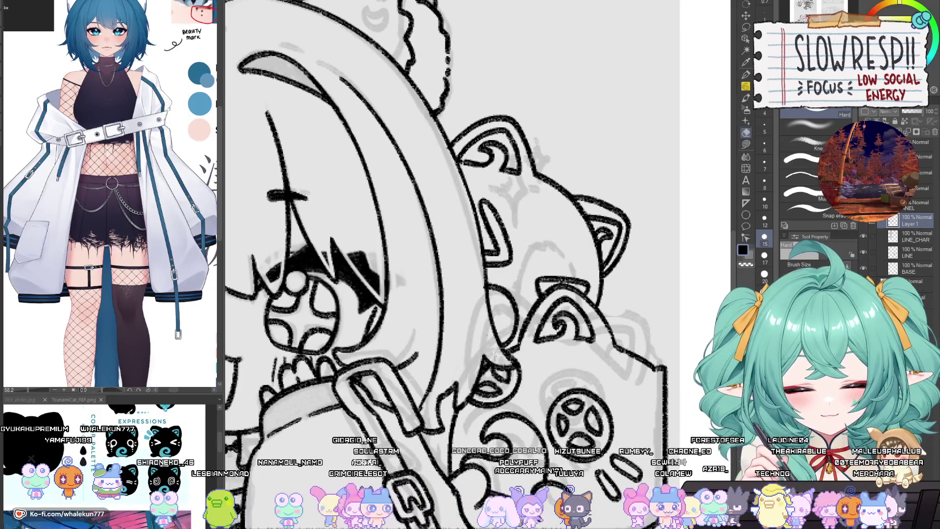
scroll(532, 240, "down", 5)
scroll(532, 241, "up", 5)
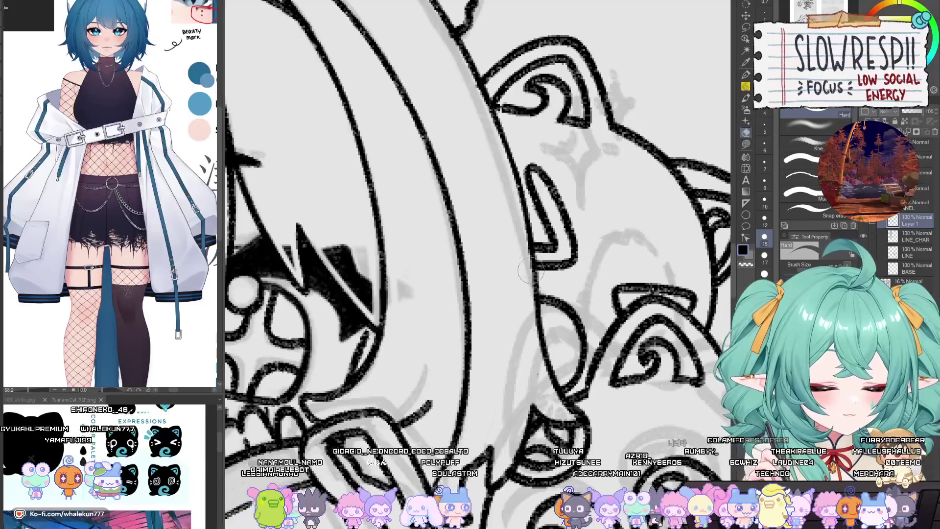
scroll(532, 352, "down", 2)
Merge Layer 1 into LINE_CHAR and fit the whole canvas in the window.
left_click_drag(644, 237, 587, 290)
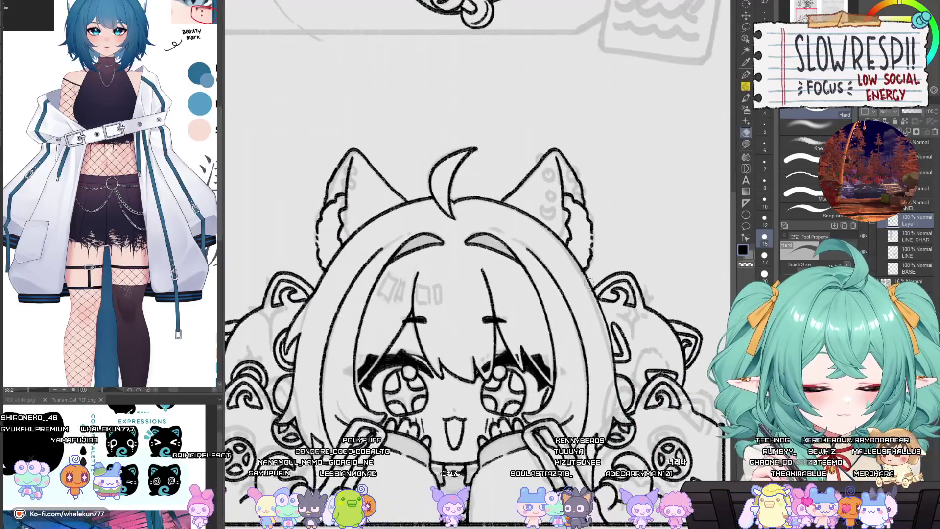
left_click_drag(321, 290, 491, 244)
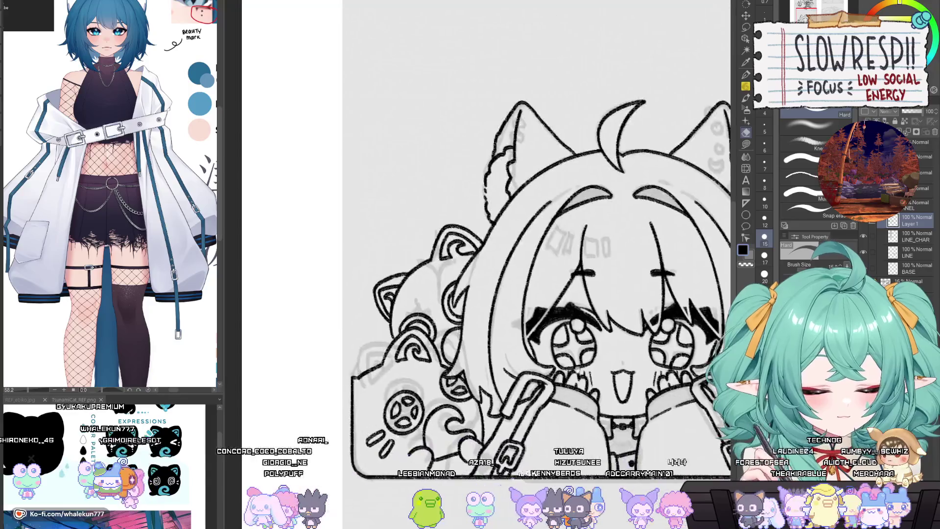
key("ctrl+e")
scroll(539, 318, "up", 3)
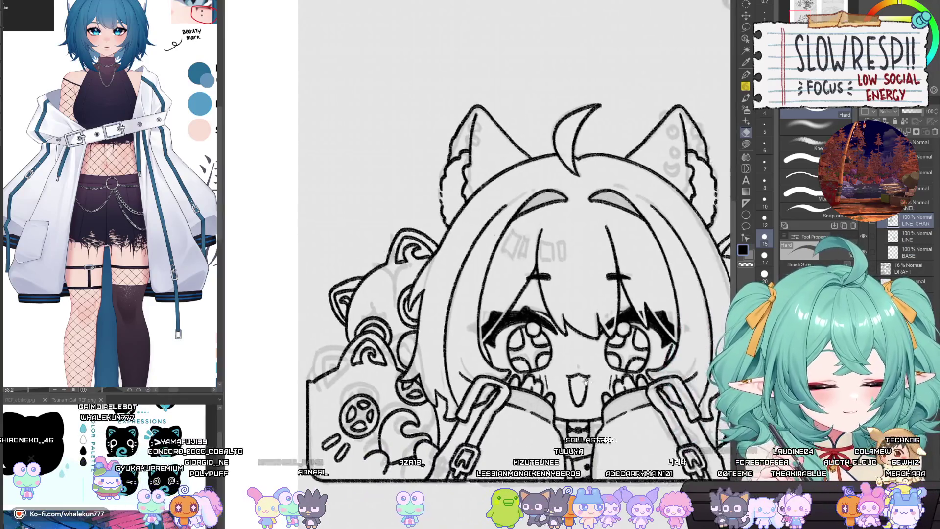
key("h")
key("ctrl+0")
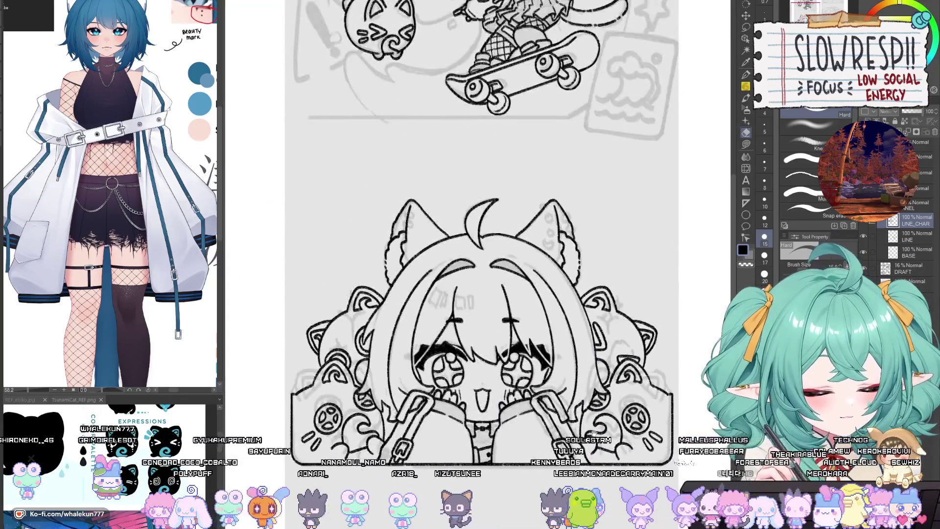
left_click_drag(589, 424, 613, 407)
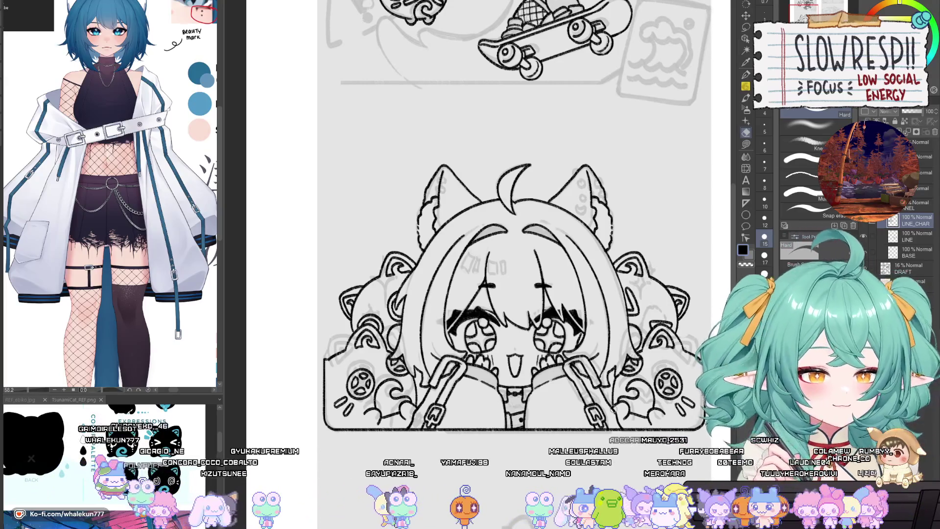
Hide the faded DRAFT sketch layer.
key("p")
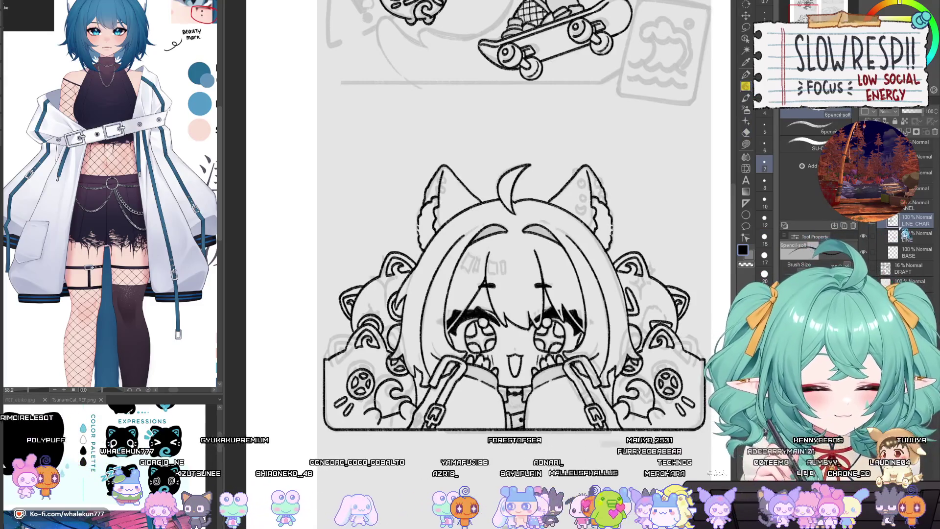
scroll(601, 365, "down", 1)
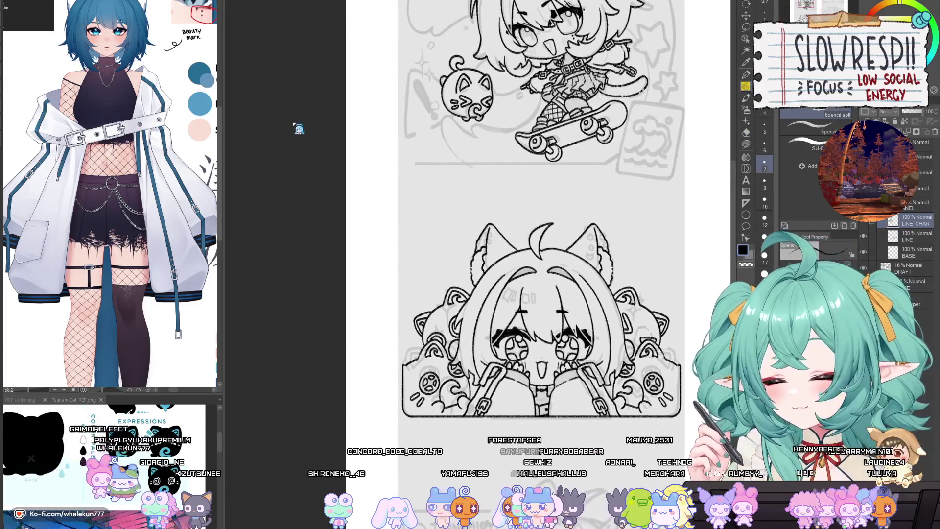
scroll(556, 408, "down", 2)
left_click_drag(556, 407, 501, 329)
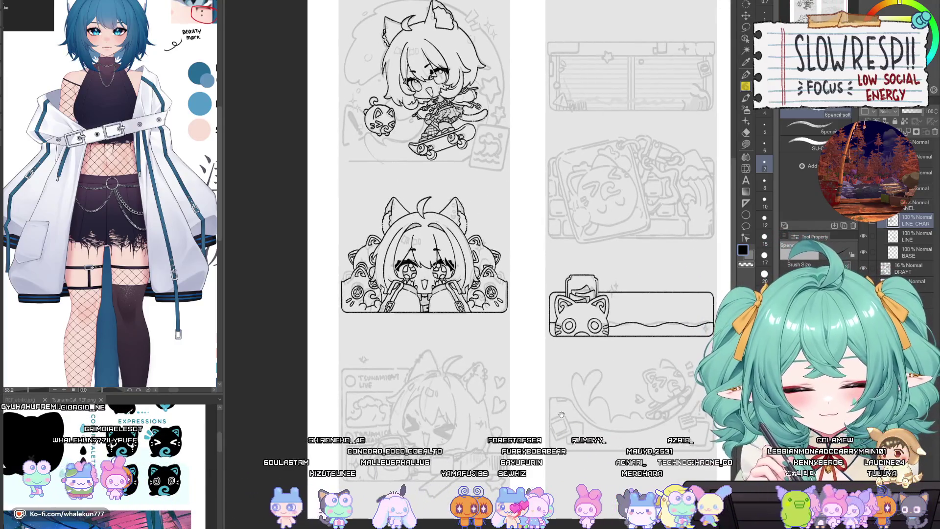
left_click(863, 269)
scroll(636, 401, "down", 1)
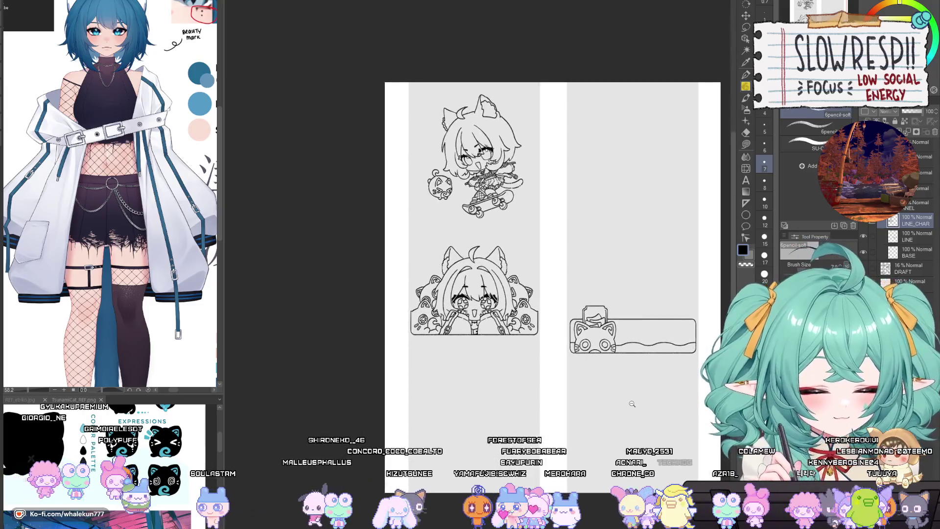
Select the Liquify tool and set its brush size to about 400 over the lower chibi.
scroll(603, 394, "up", 2)
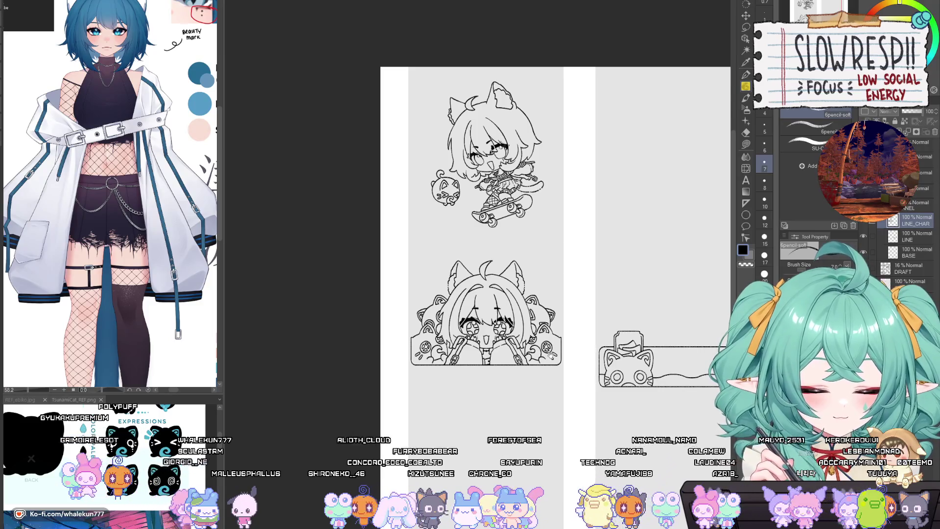
left_click_drag(551, 355, 555, 398)
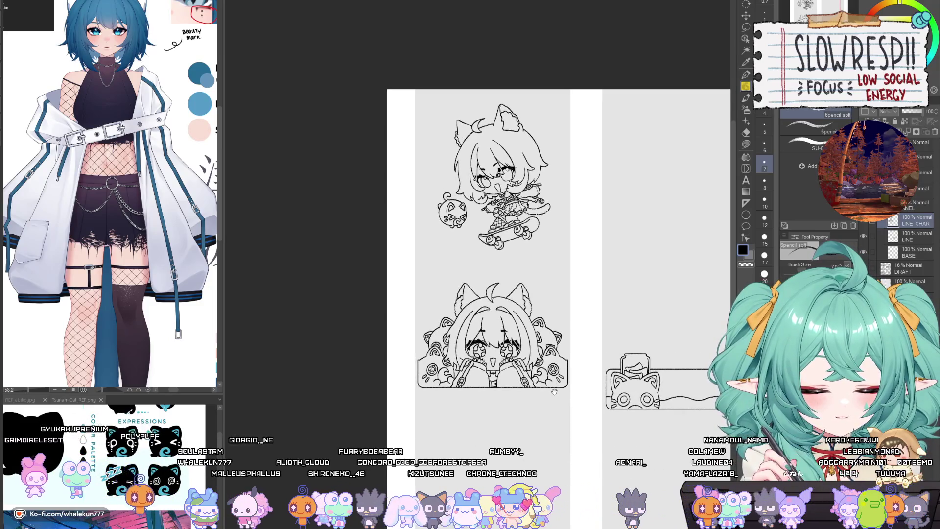
left_click(746, 168)
scroll(500, 279, "up", 2)
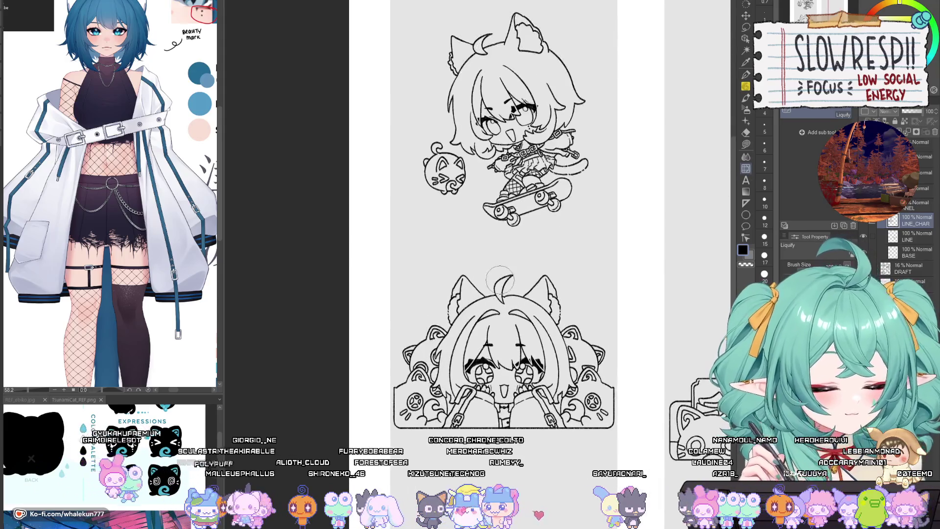
left_click_drag(507, 294, 529, 338)
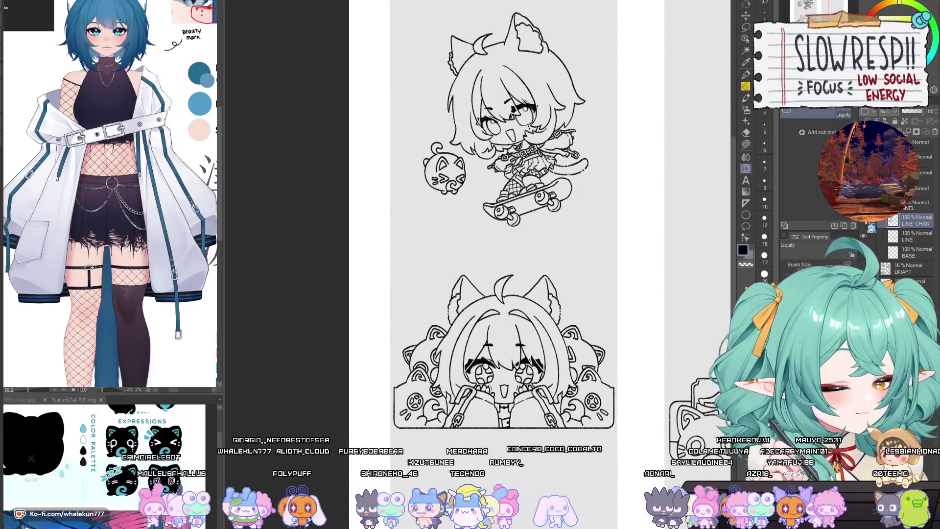
mouse_move(662, 393)
left_mouse_down()
mouse_move(489, 367)
mouse_move(609, 346)
left_mouse_up()
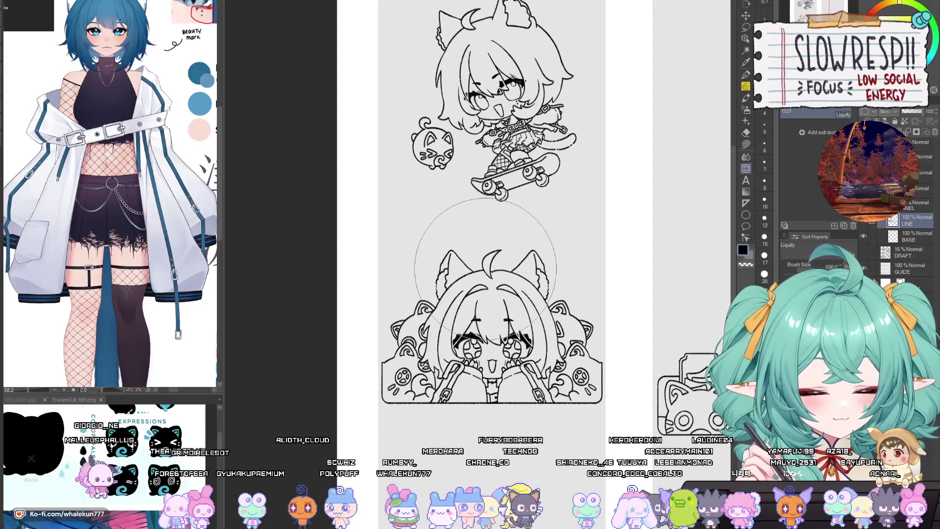
key("bracketleft")
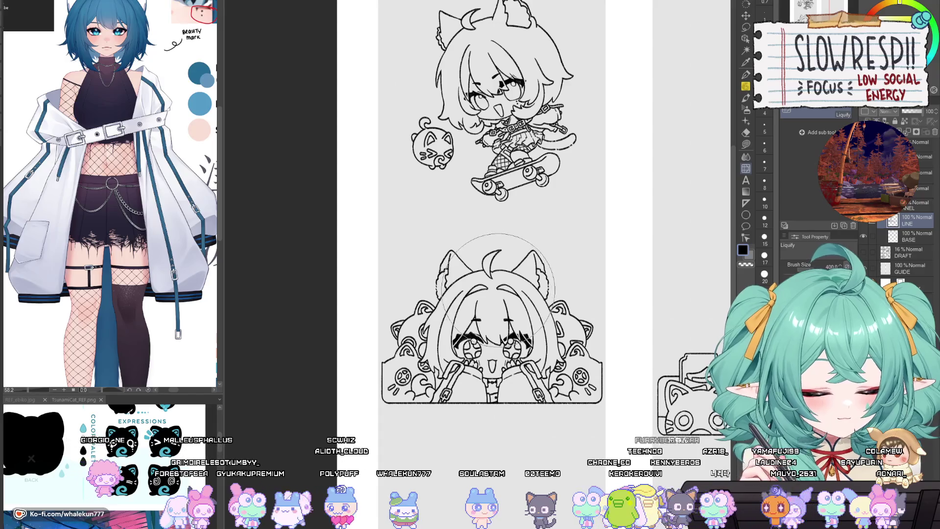
Place a vertical symmetrical ruler down the centre of the lower chibi's face.
left_click(747, 204)
key("ctrl+plus")
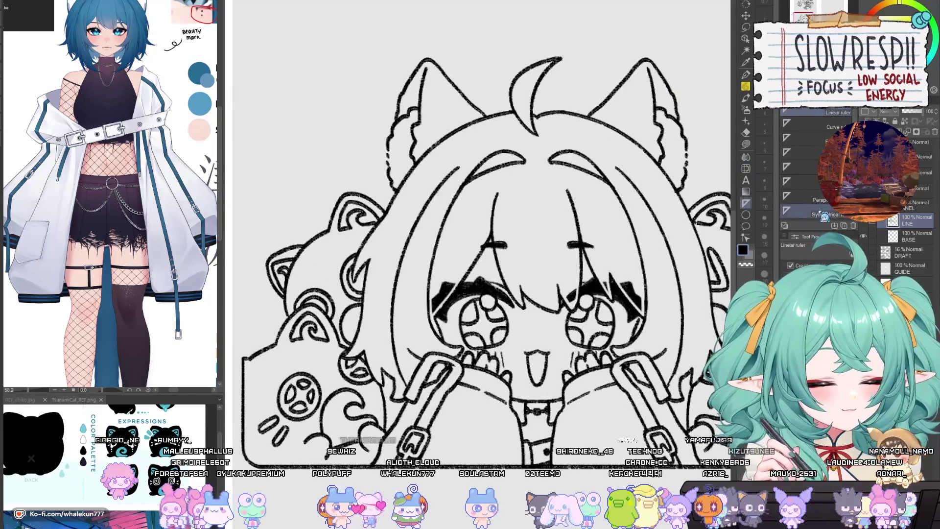
left_click(812, 211)
key("ctrl+plus")
key("ctrl+plus")
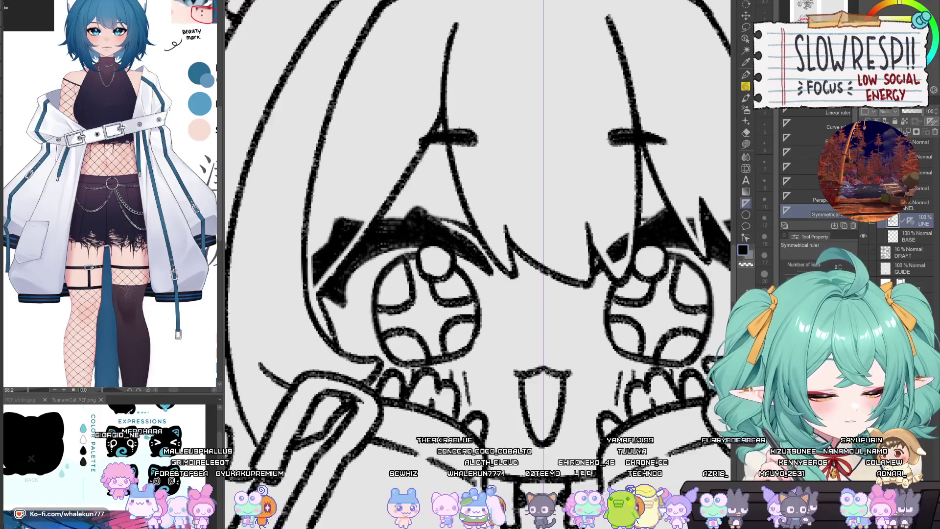
left_click_drag(542, 366, 543, 368)
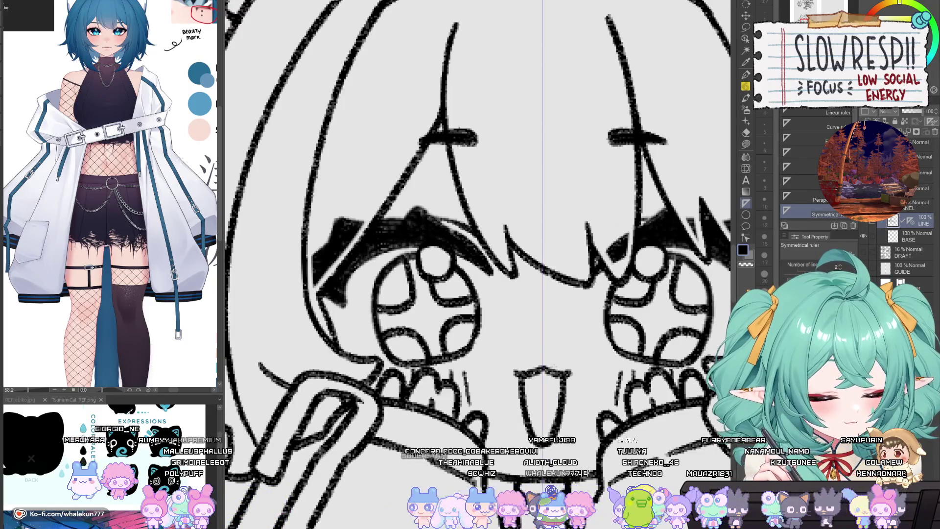
key("ctrl+minus")
key("ctrl+minus")
key("ctrl+minus")
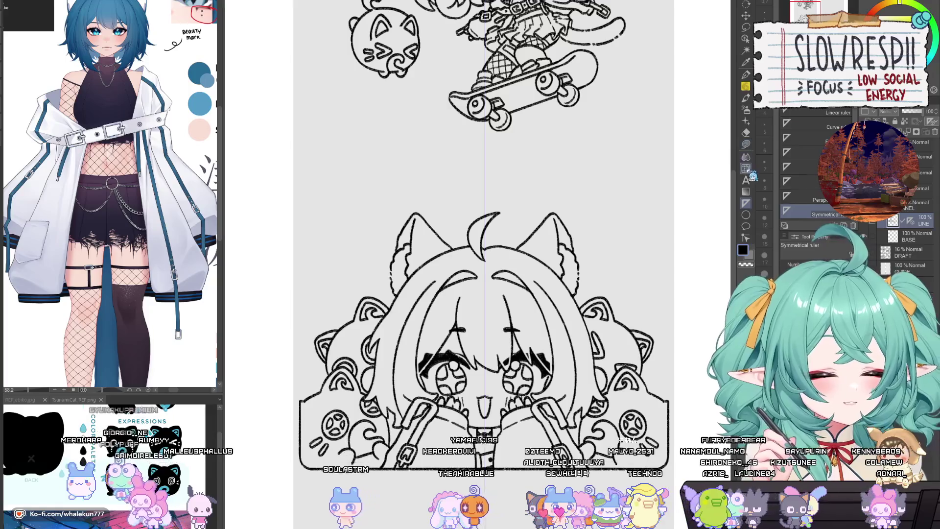
left_click(746, 168)
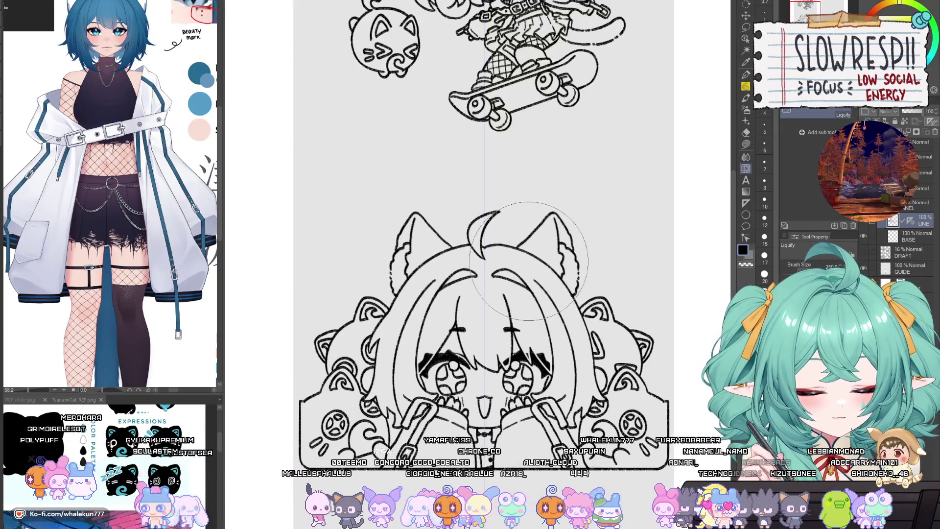
left_click_drag(611, 243, 620, 203)
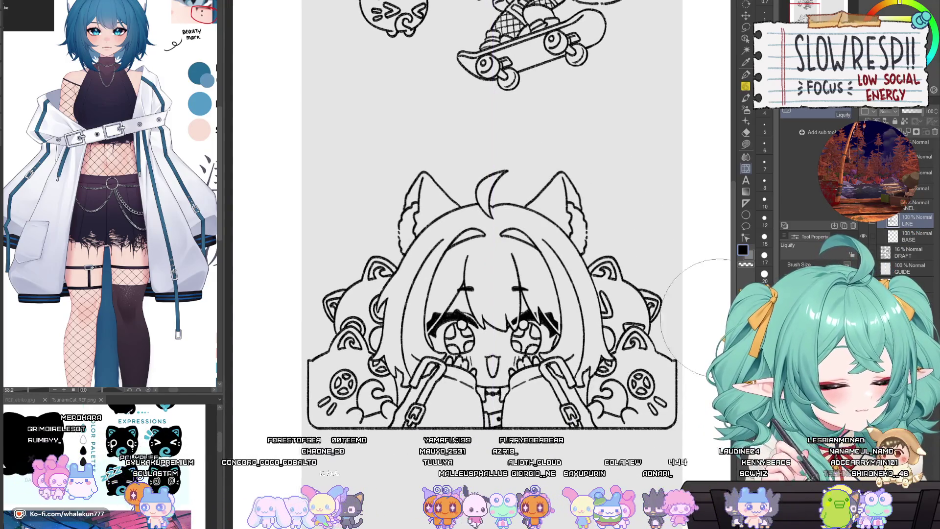
scroll(580, 417, "down", 4)
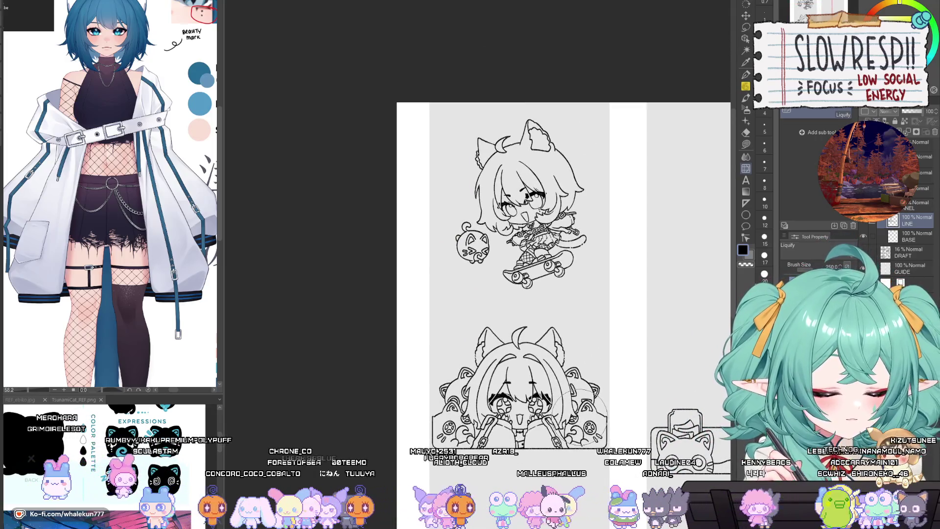
With the soft pencil selected, mirror the canvas horizontally to check the drawing.
left_click_drag(601, 407, 615, 249)
left_click(747, 88)
left_click_drag(638, 348, 569, 375)
key("h")
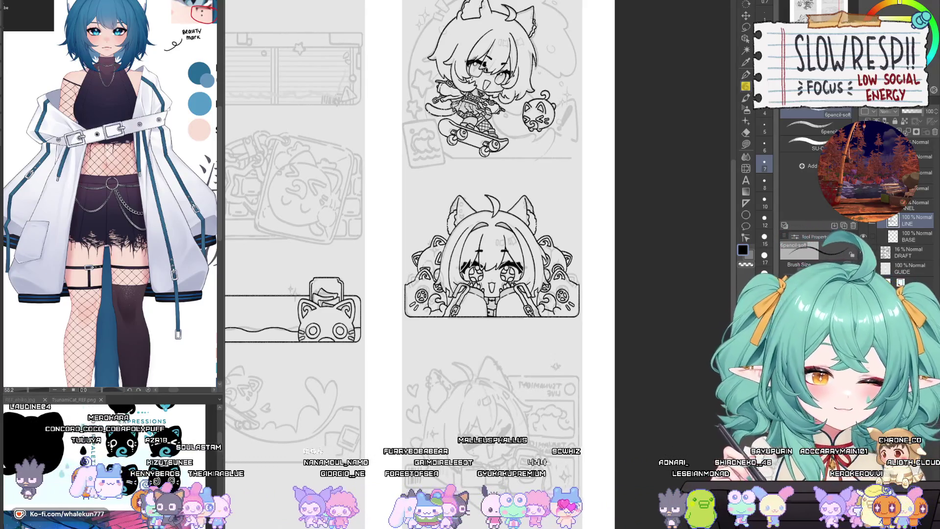
left_click_drag(490, 245, 548, 199)
Toggle the LINE layer's visibility off and on, then flip the canvas back to normal.
left_click(871, 226)
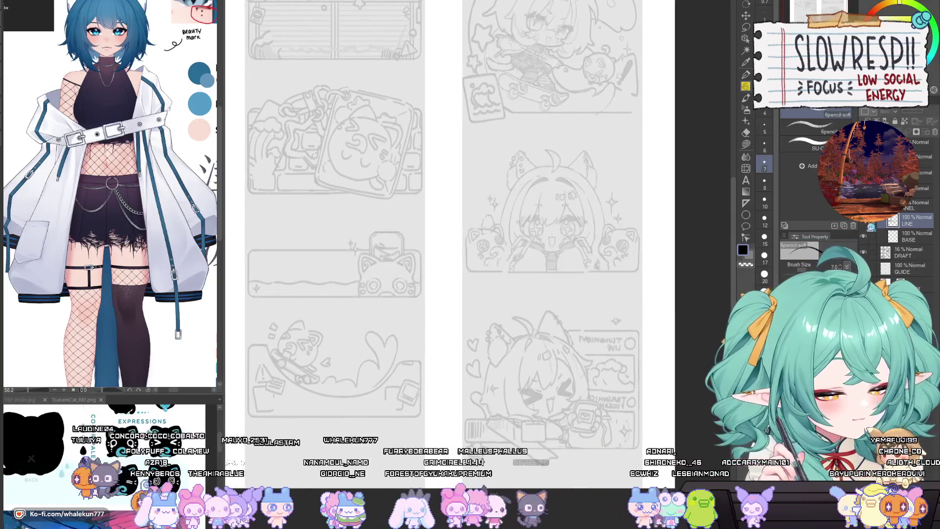
left_click(871, 226)
key("h")
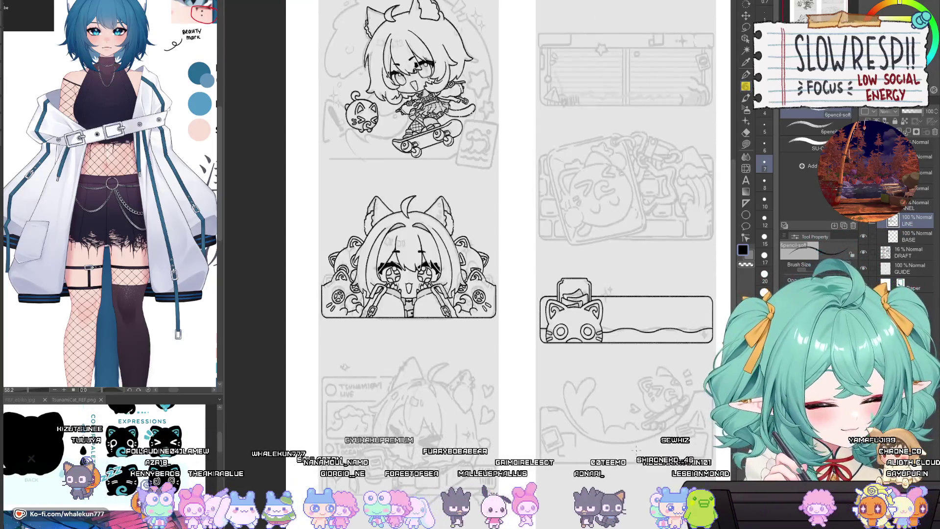
scroll(638, 434, "down", 2)
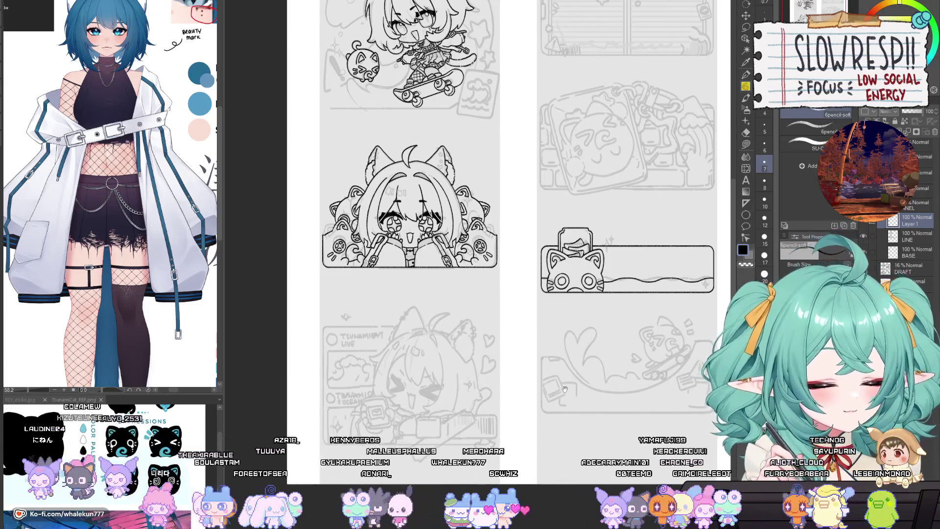
left_click_drag(565, 388, 529, 495)
left_click(745, 203)
left_click_drag(431, 280, 482, 395)
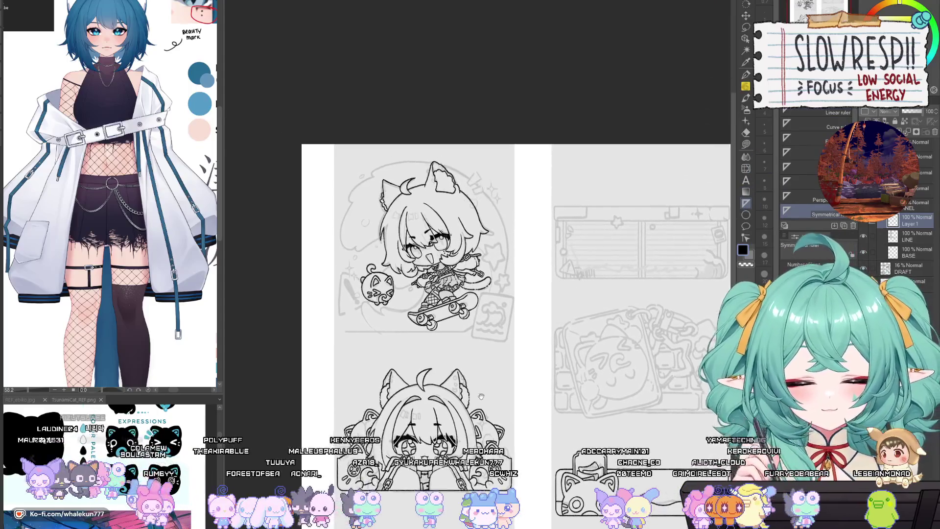
Ink the long curve down the top chibi's left head side with the pencil, retrying until it fits.
left_click(603, 420)
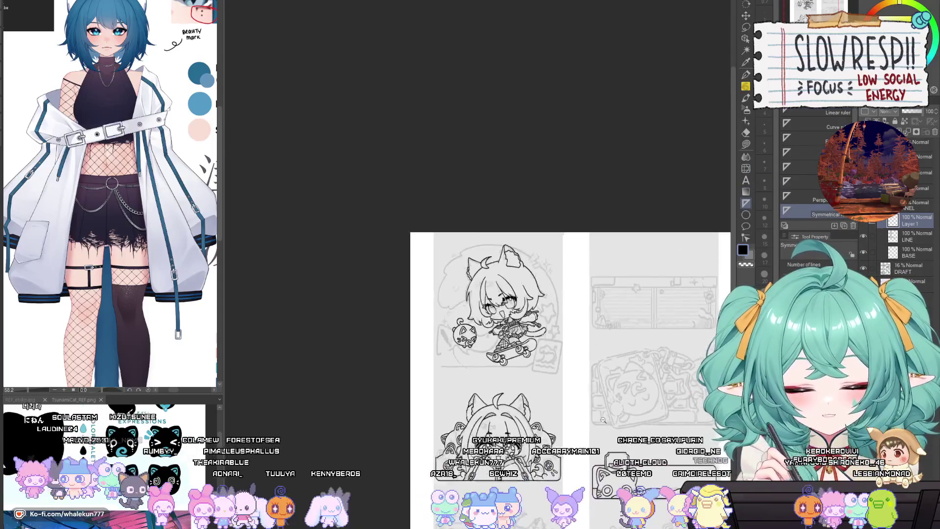
mouse_move(604, 420)
left_mouse_down()
mouse_move(529, 351)
mouse_move(587, 407)
left_mouse_up()
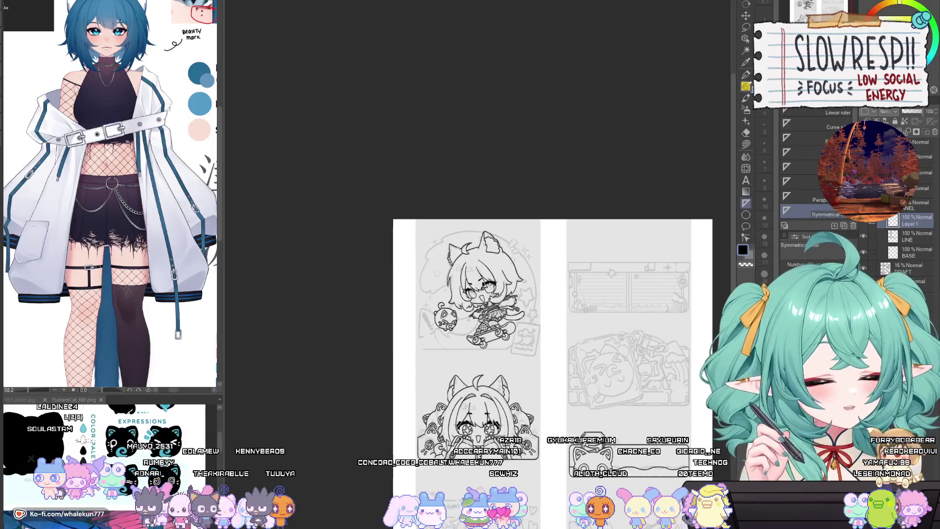
key("p")
scroll(386, 220, "up", 5)
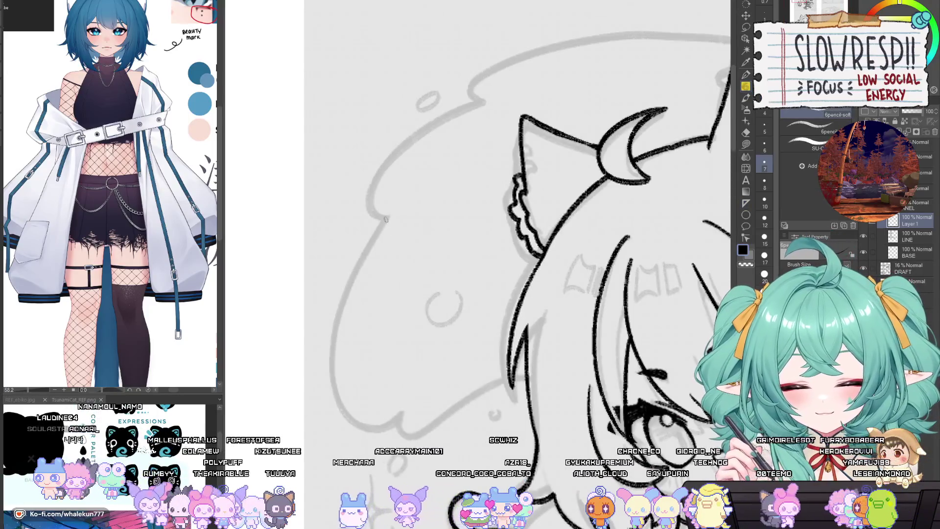
left_click_drag(386, 220, 338, 414)
key("ctrl+z")
left_click_drag(387, 220, 335, 426)
key("ctrl+z")
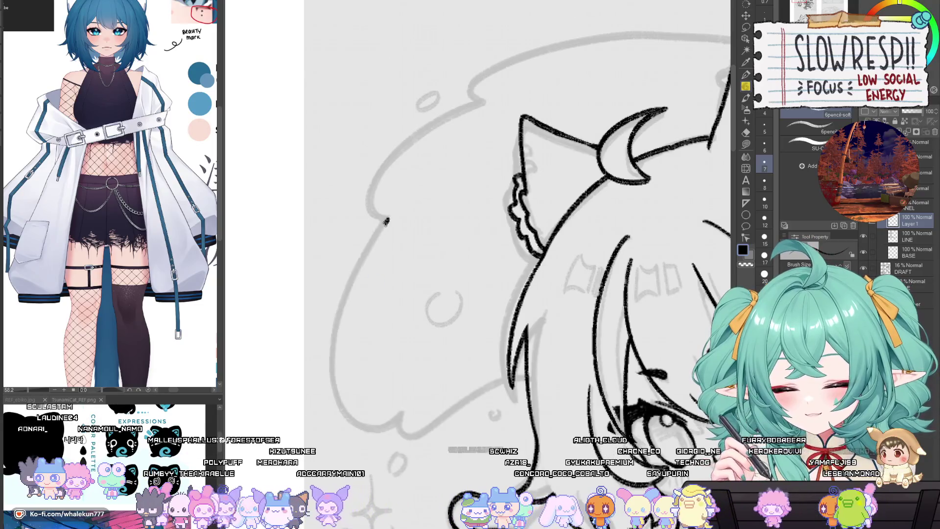
mouse_move(387, 220)
left_mouse_down()
mouse_move(365, 428)
mouse_move(405, 412)
left_mouse_up()
key("ctrl+z")
key("ctrl+z")
key("ctrl+z")
key("ctrl+z")
left_click_drag(432, 381, 421, 360)
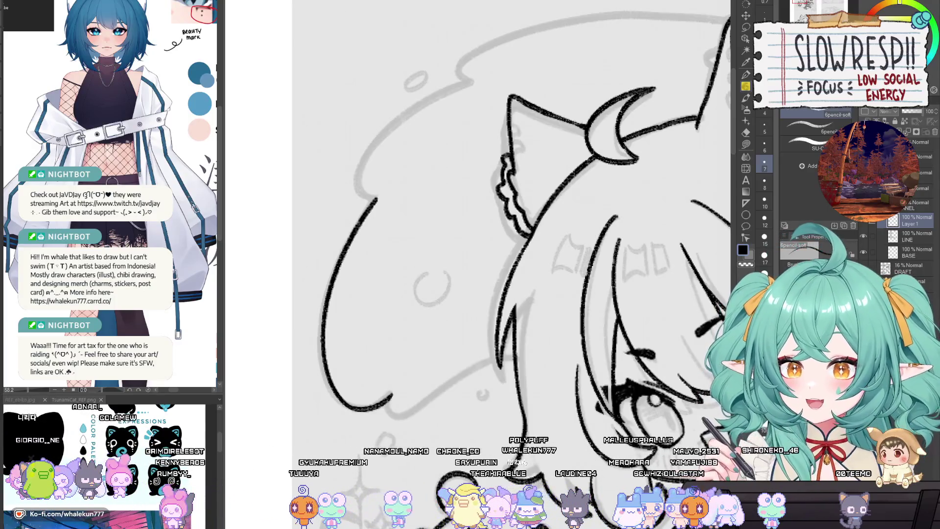
key("ctrl+minus")
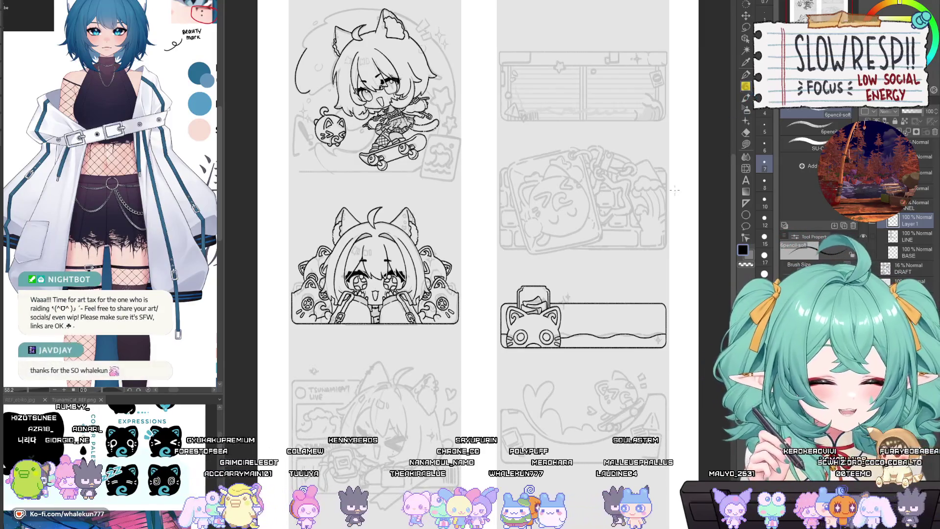
Try extending the curve's lower end with a small hook, undoing the attempts.
left_click_drag(353, 102, 444, 216)
scroll(449, 242, "up", 5)
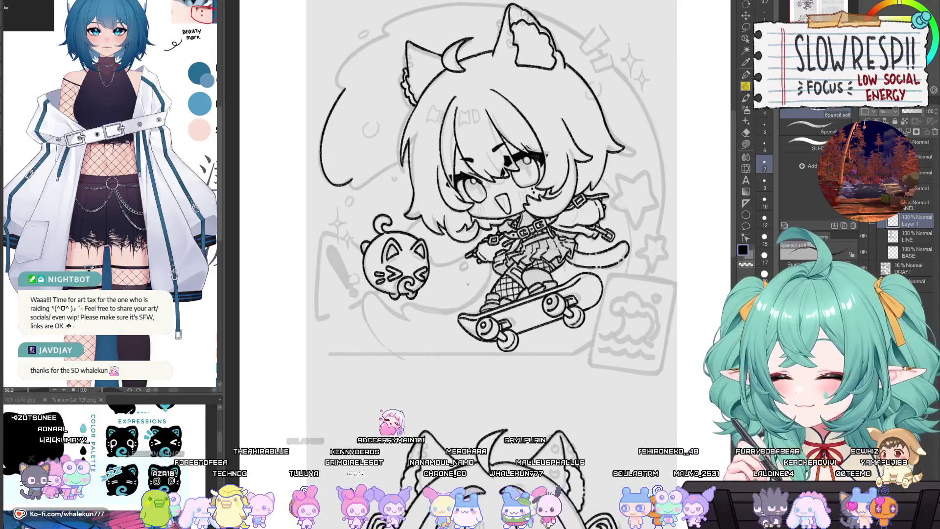
scroll(468, 284, "up", 3)
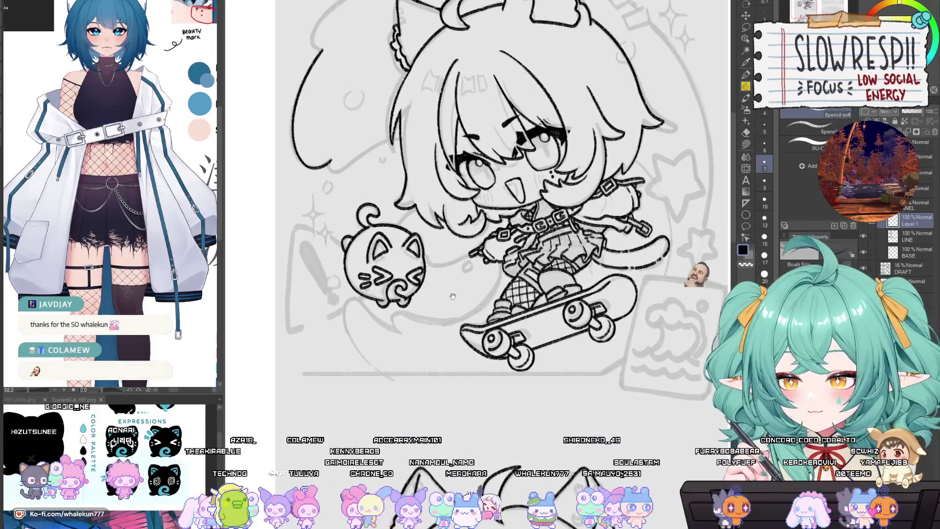
scroll(465, 296, "up", 3)
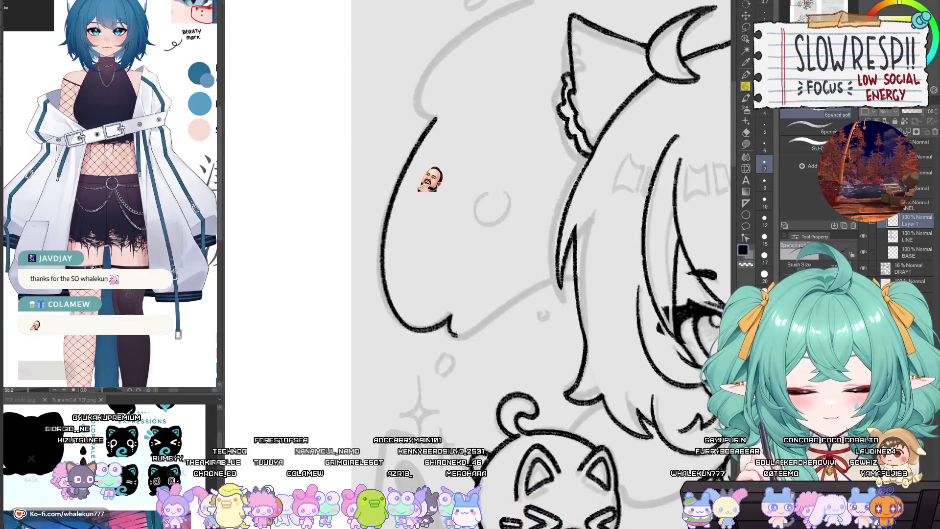
left_click_drag(451, 318, 460, 339)
key("ctrl+z")
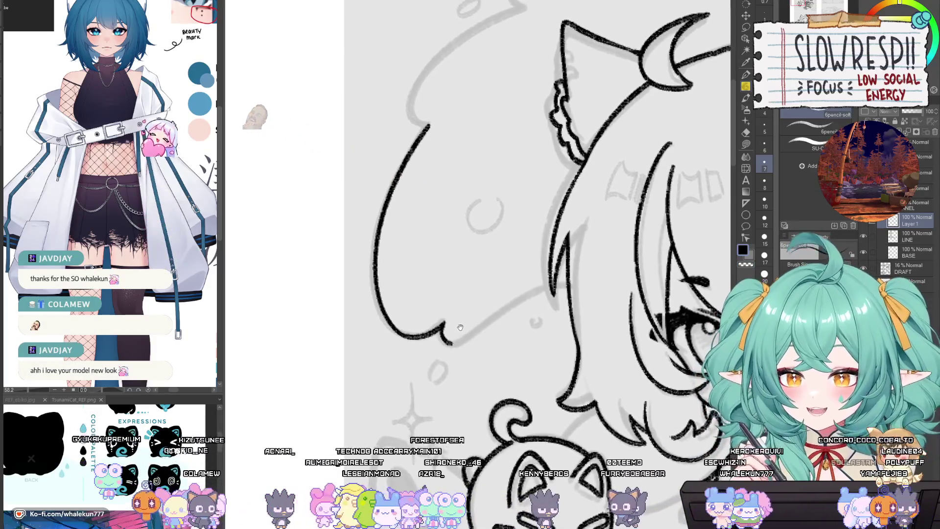
mouse_move(444, 327)
left_mouse_down()
mouse_move(443, 338)
mouse_move(474, 333)
mouse_move(551, 285)
left_mouse_up()
key("ctrl+z")
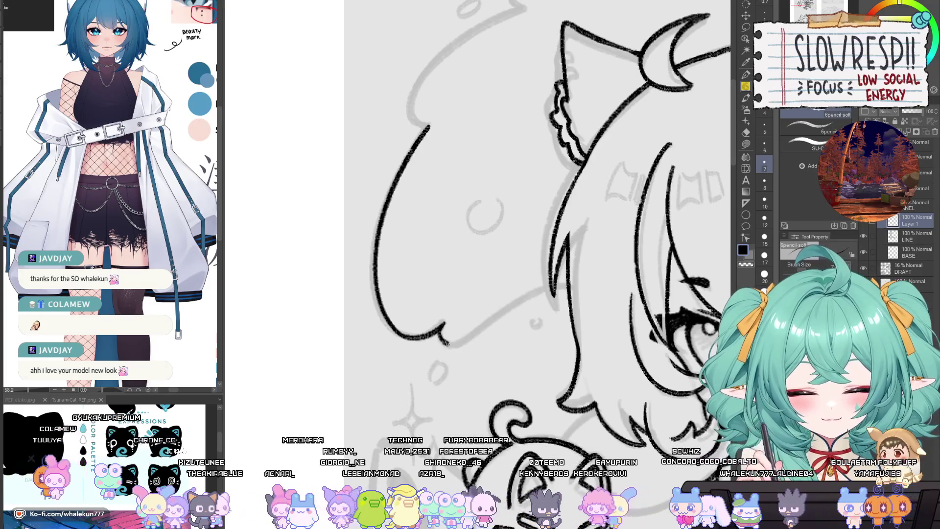
Draw the chin line from the hook up toward the cheek, retrying until it fits.
left_click_drag(447, 344, 551, 284)
key("ctrl+z")
left_click_drag(445, 343, 549, 285)
key("ctrl+z")
left_click_drag(440, 333, 555, 284)
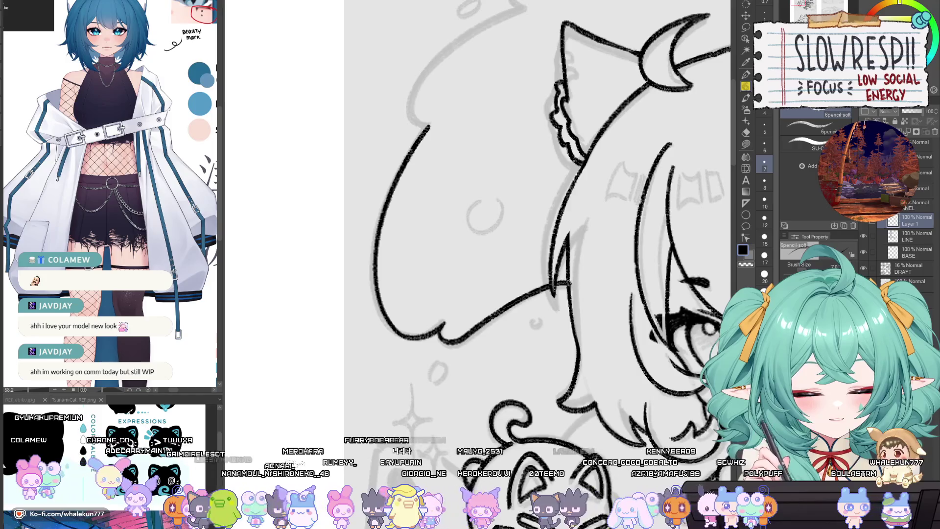
key("ctrl+z")
left_click_drag(438, 343, 541, 290)
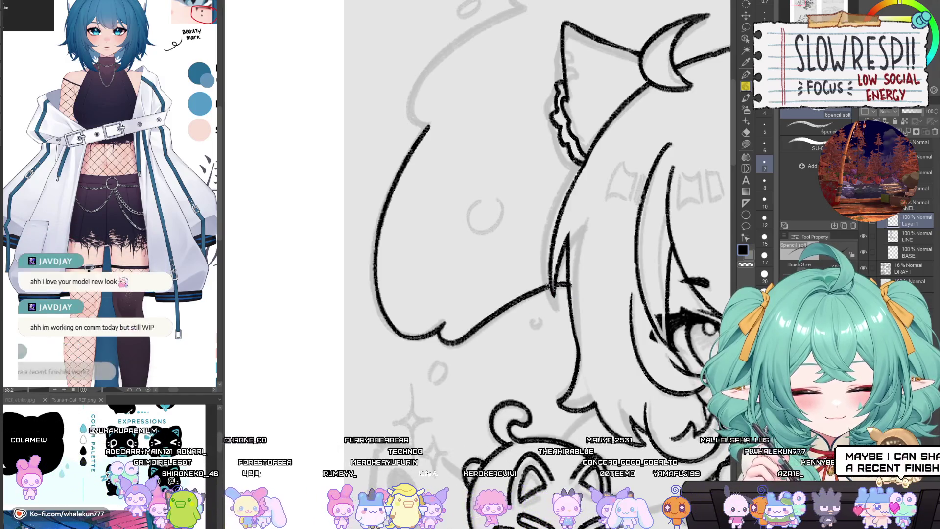
Undo the last stray stroke near the hair and switch to the X post's reference image.
left_click_drag(570, 284, 563, 319)
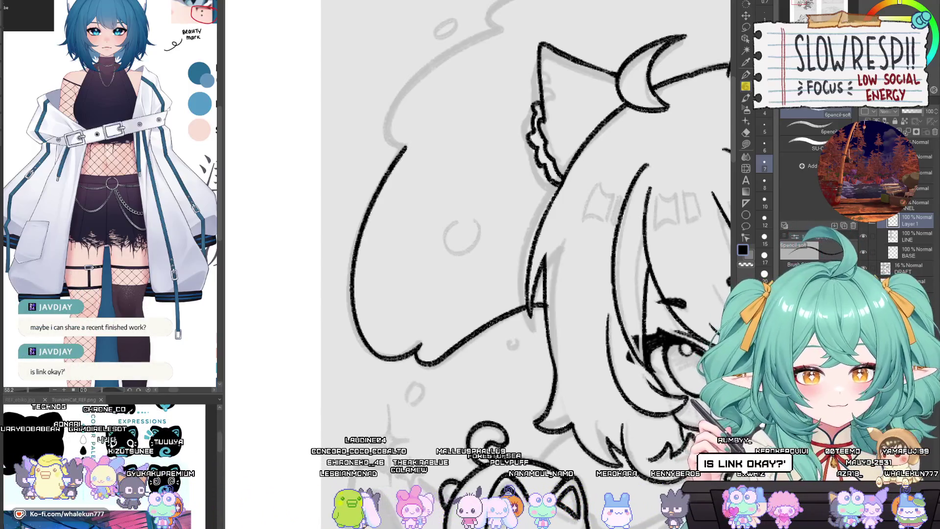
key("p")
left_click_drag(553, 357, 547, 377)
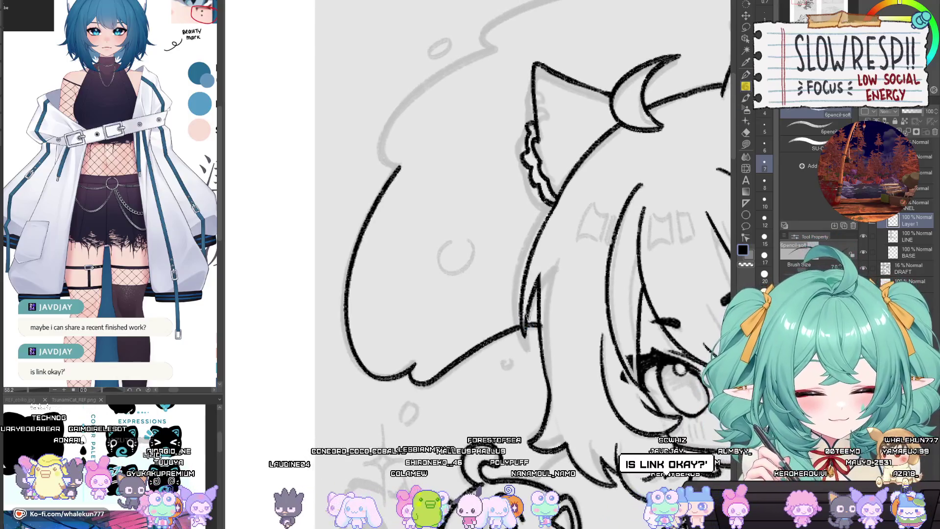
key("ctrl+z")
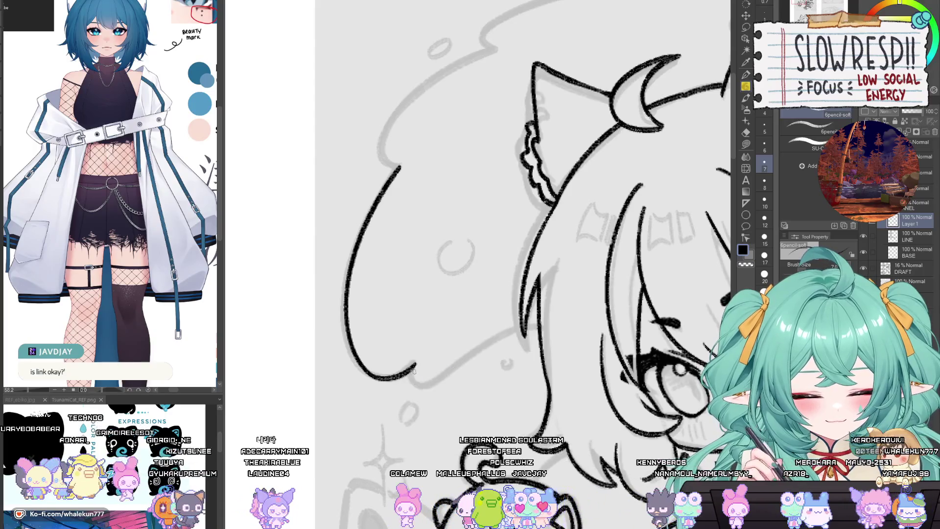
left_click_drag(425, 363, 444, 346)
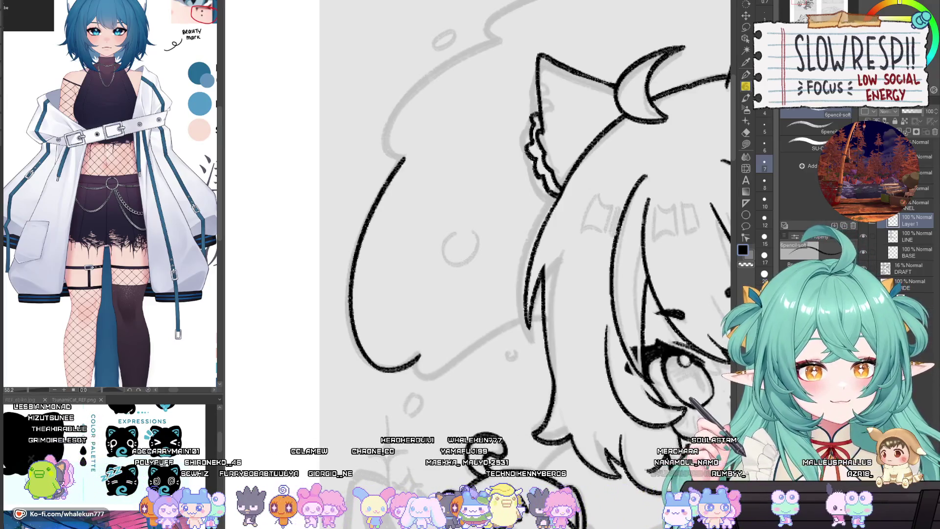
key("alt+Tab")
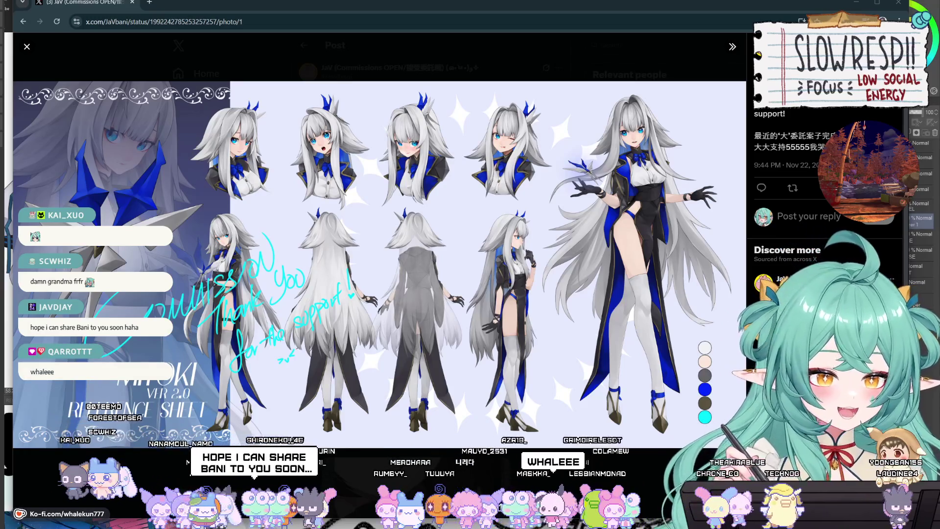
Switch from the X character reference sheet back to the Clip Studio Paint canvas.
key("alt+Tab")
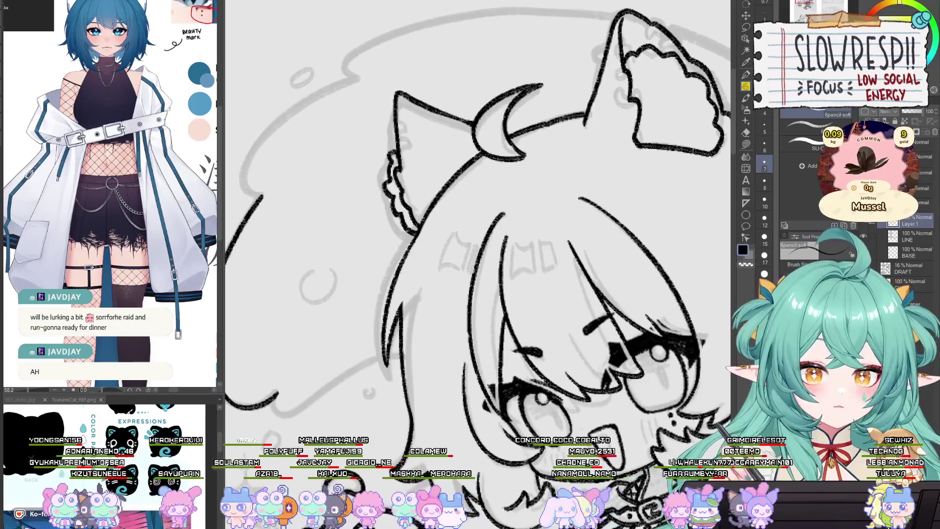
Zoom to the left hair outline and try a hooked stroke at its lower end.
scroll(555, 332, "down", 5)
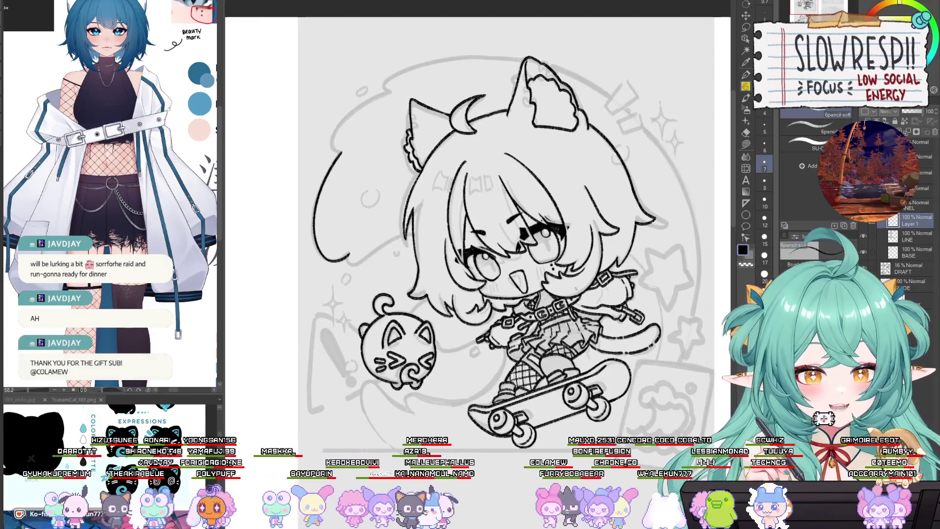
scroll(434, 278, "up", 2)
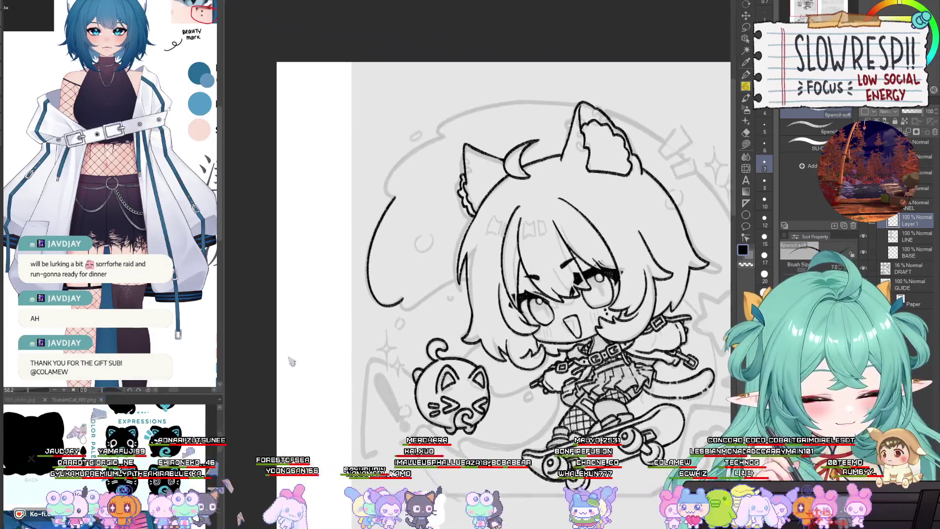
scroll(434, 278, "up", 3)
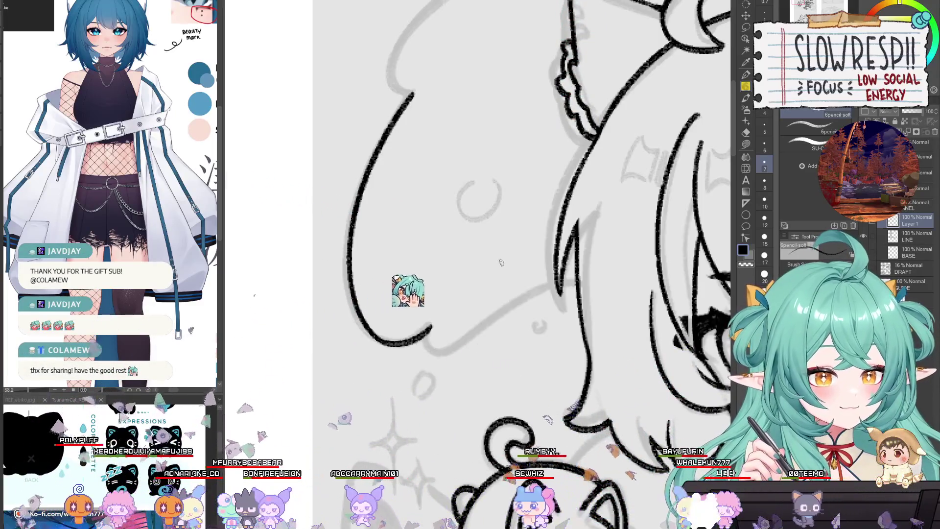
scroll(500, 264, "up", 2)
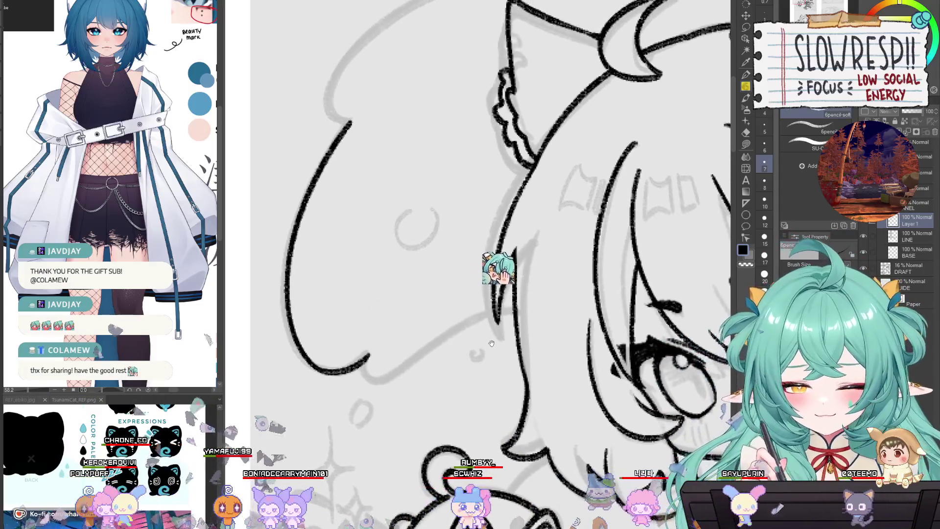
scroll(526, 324, "down", 3)
scroll(495, 310, "up", 3)
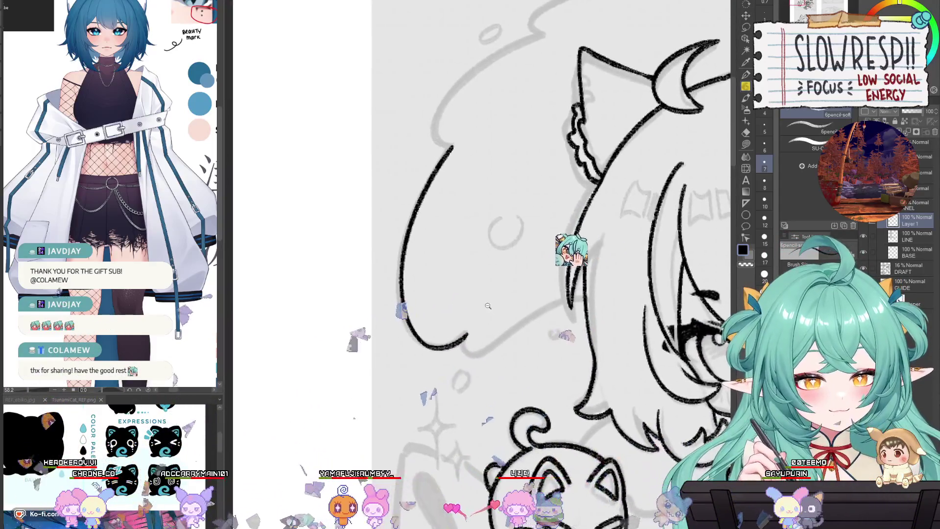
scroll(495, 310, "up", 2)
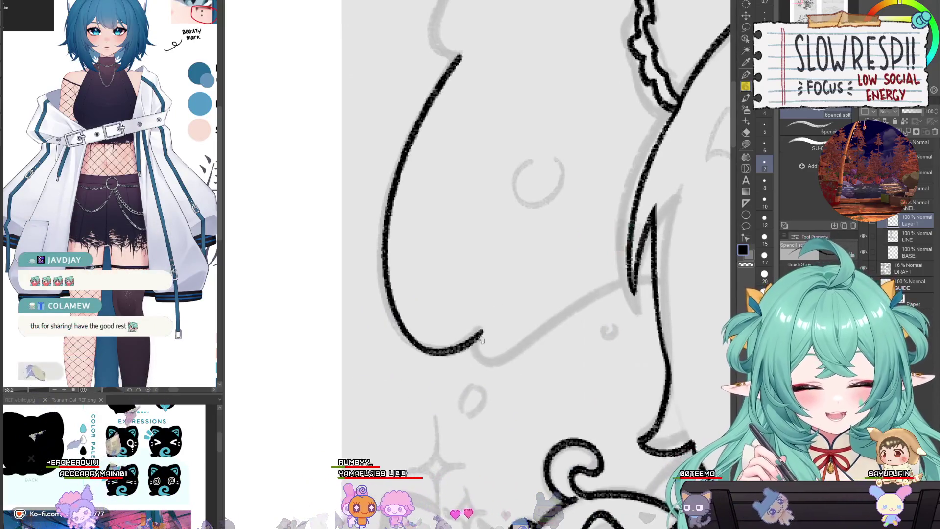
left_click_drag(480, 331, 481, 364)
key("ctrl+z")
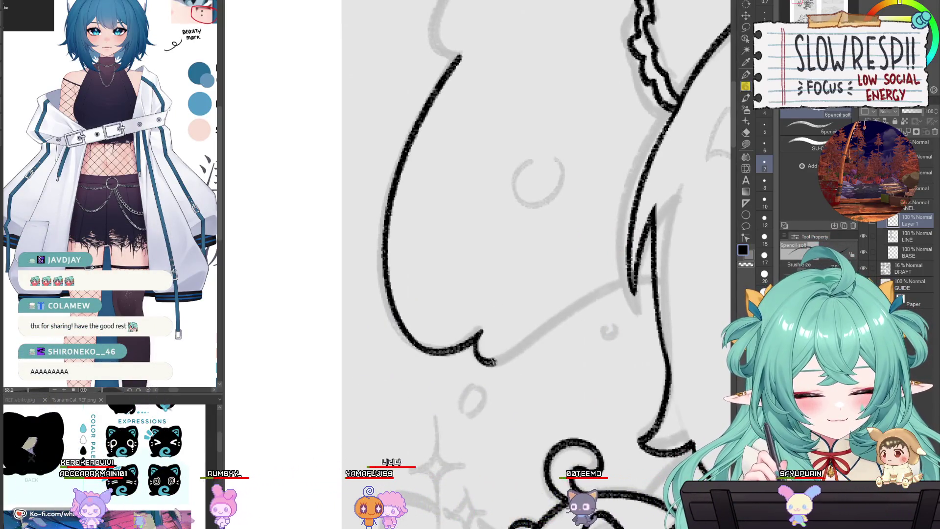
left_click_drag(577, 307, 630, 280)
key("ctrl+z")
Redraw the hooked curl sweeping back up toward the face until it fits.
left_click_drag(479, 341, 656, 280)
key("ctrl+z")
left_click_drag(479, 343, 677, 275)
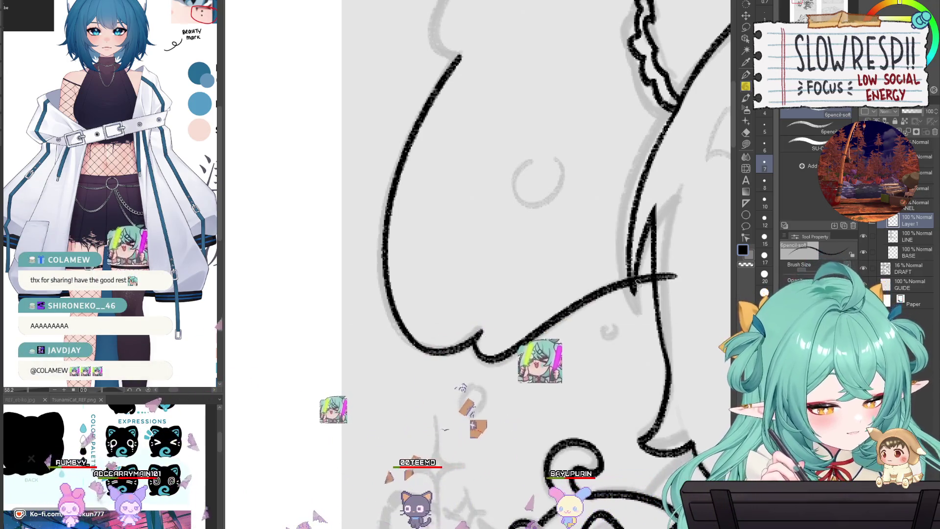
key("ctrl+z")
mouse_move(479, 342)
left_mouse_down()
mouse_move(673, 280)
mouse_move(555, 324)
left_mouse_up()
key("e")
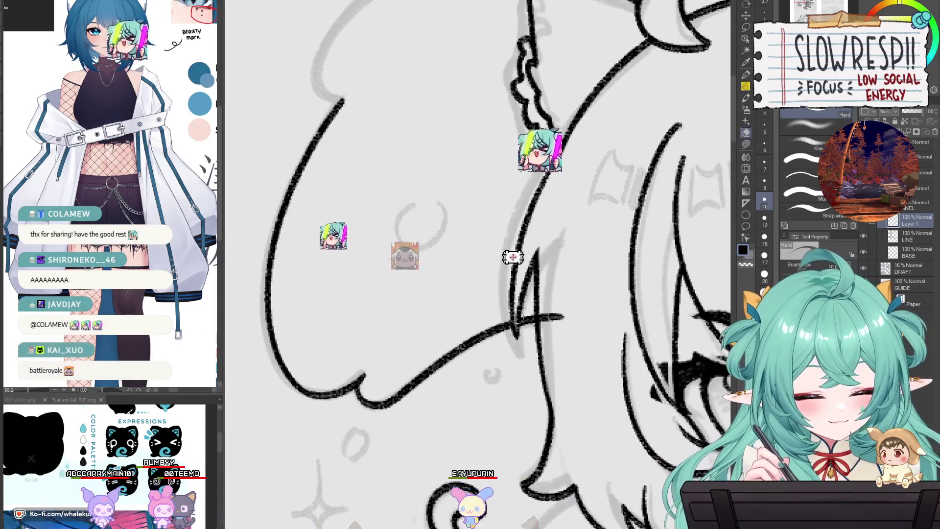
scroll(544, 294, "down", 5)
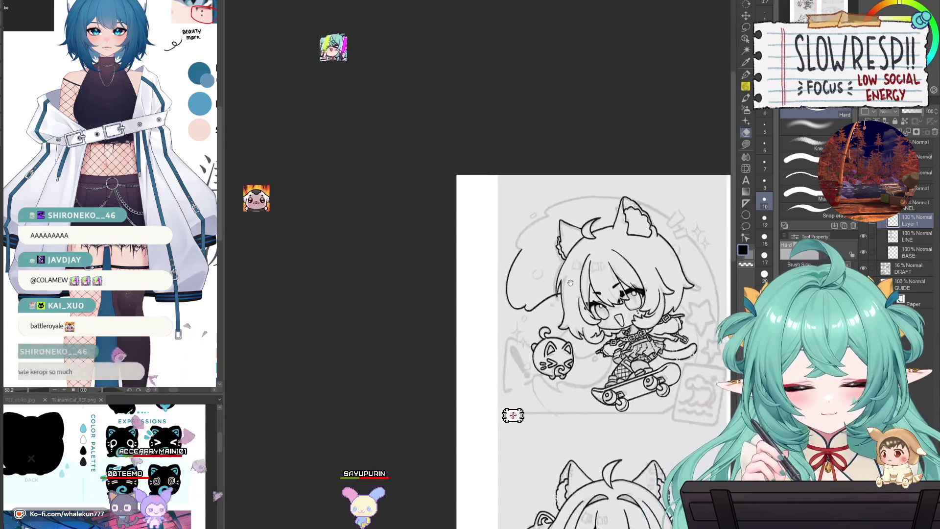
scroll(541, 271, "up", 2)
scroll(541, 271, "up", 4)
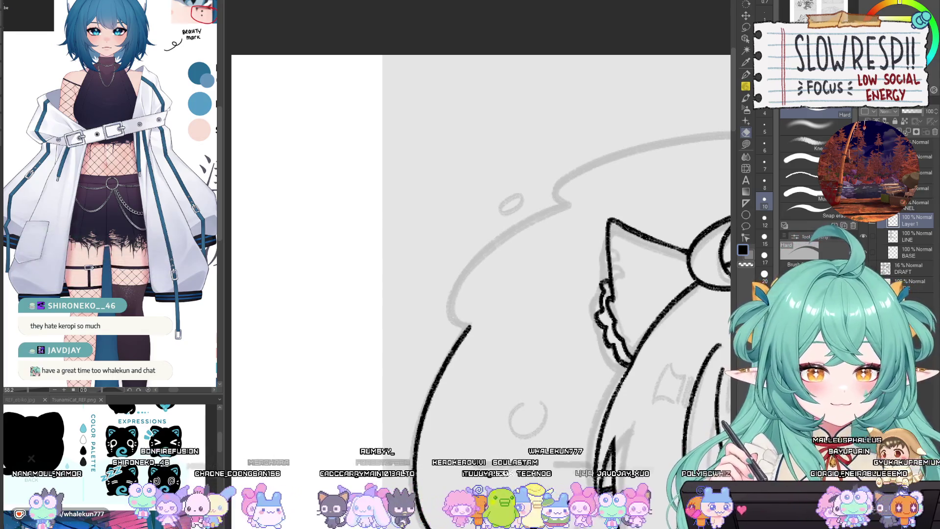
Ink the upper rounded outline behind the head with the soft pencil, redoing one short stroke.
key("p")
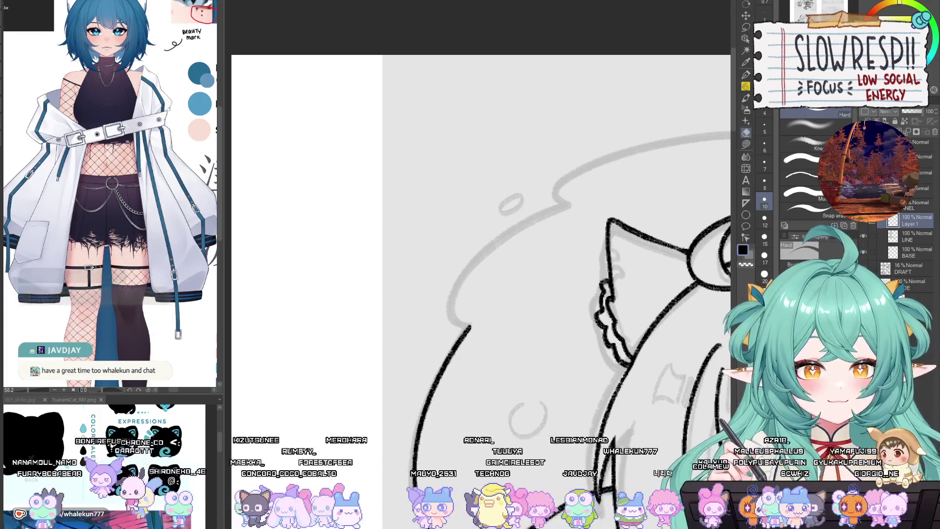
left_click_drag(550, 309, 571, 328)
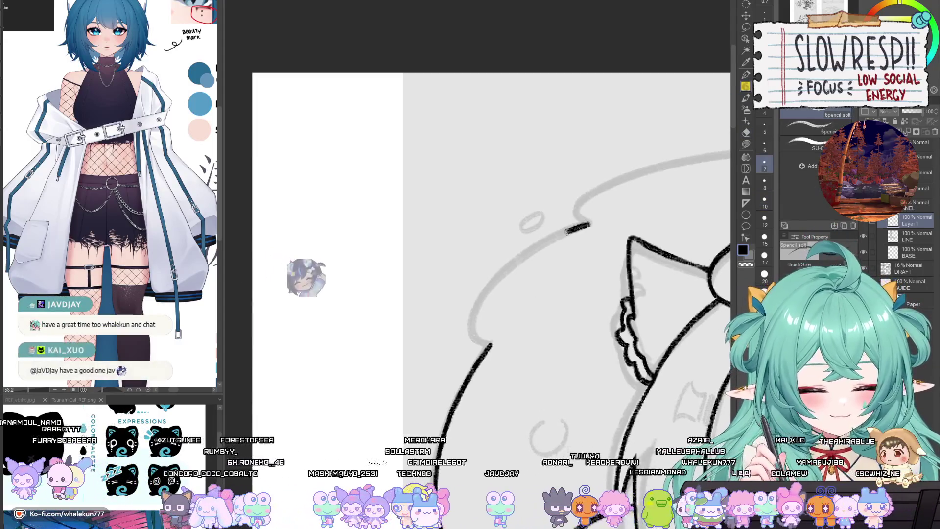
left_click_drag(541, 242, 590, 225)
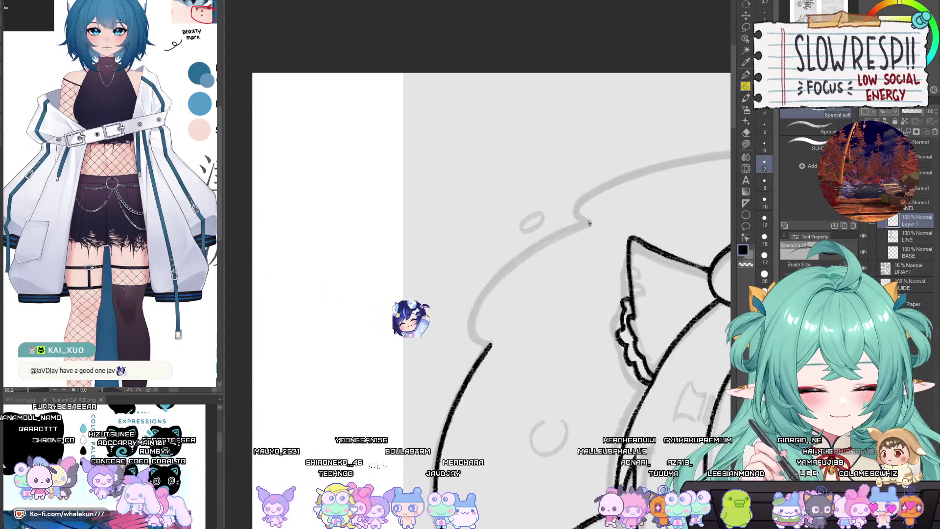
key("ctrl+z")
left_click_drag(509, 266, 492, 345)
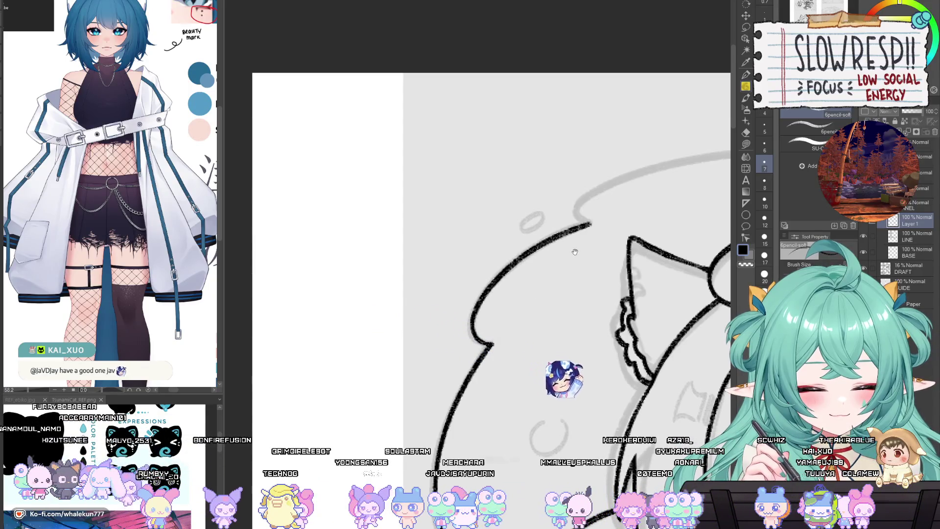
left_click_drag(542, 283, 516, 232)
scroll(533, 274, "down", 2)
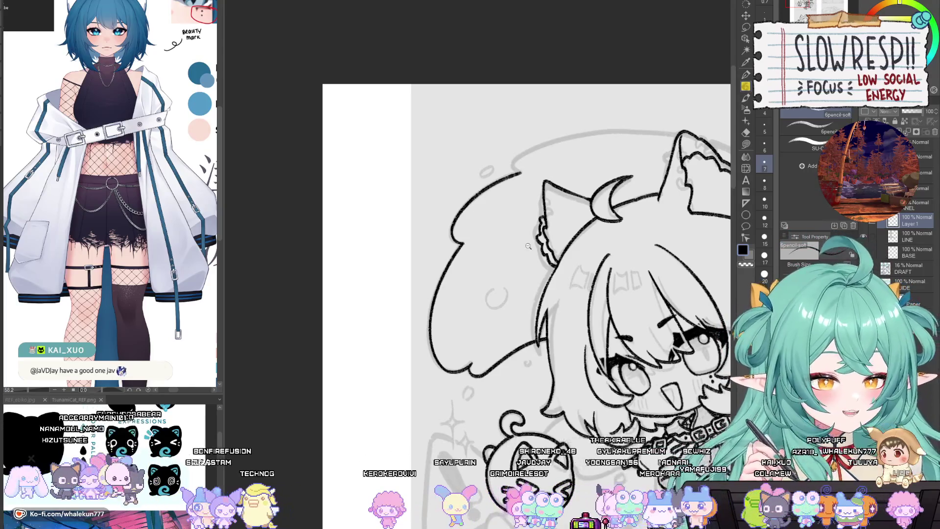
scroll(528, 247, "up", 5)
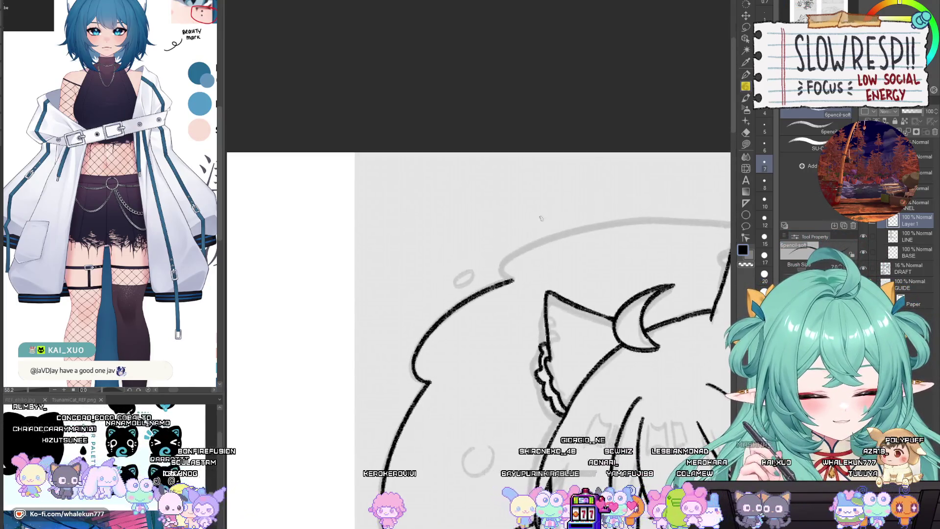
scroll(521, 252, "down", 5)
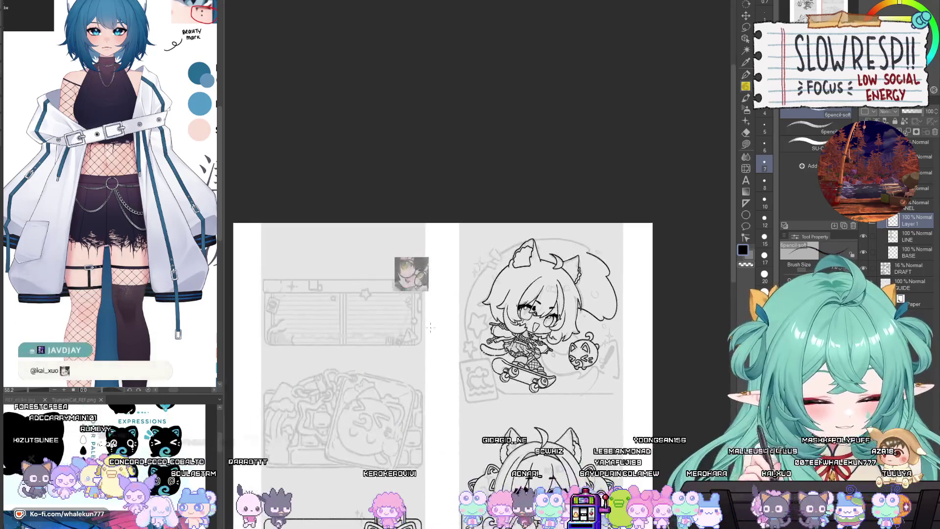
Draw the circle frame's left arc from its top downward, retrying it several times.
scroll(541, 256, "up", 5)
scroll(541, 255, "down", 3)
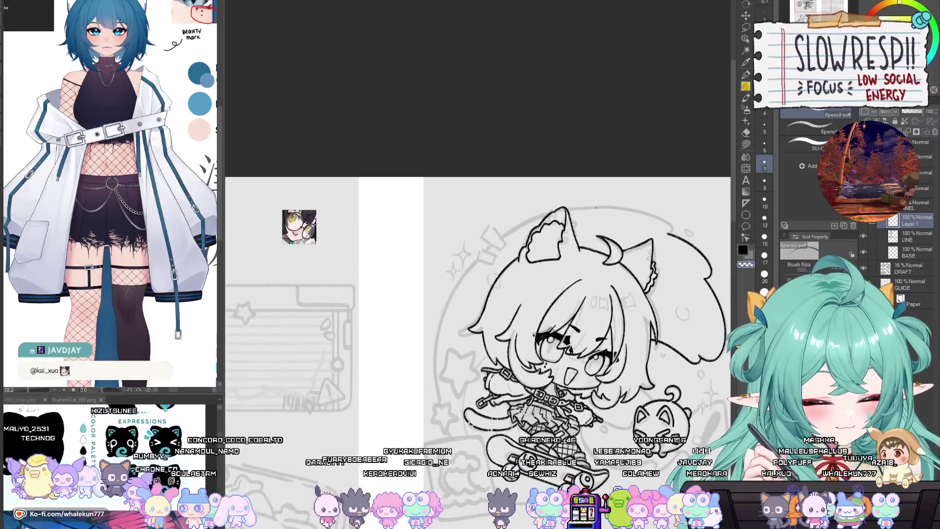
left_click_drag(607, 207, 431, 377)
key("ctrl+z")
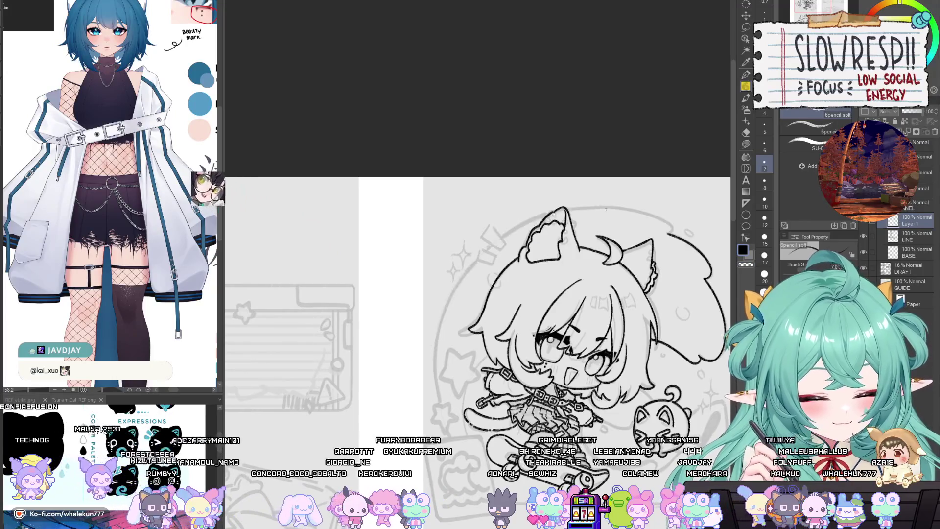
left_click_drag(585, 206, 429, 365)
key("ctrl+z")
left_click_drag(553, 211, 439, 372)
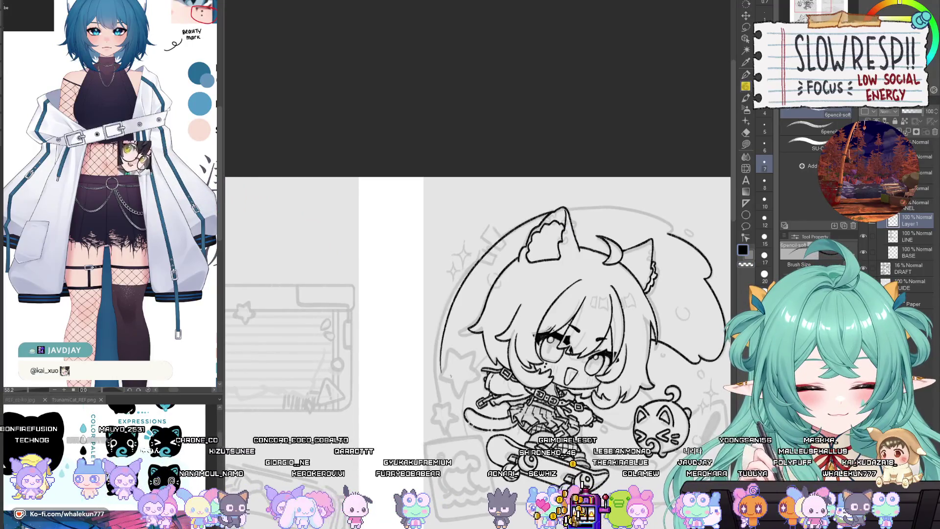
key("ctrl+z")
left_click_drag(548, 212, 438, 366)
key("ctrl+z")
mouse_move(590, 207)
left_mouse_down()
mouse_move(546, 215)
mouse_move(431, 378)
left_mouse_up()
key("ctrl+z")
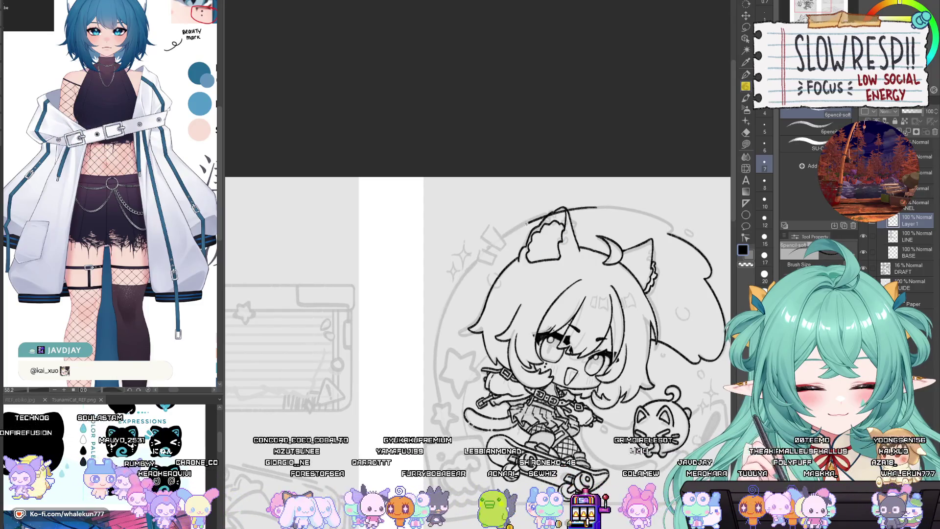
left_click_drag(528, 220, 434, 374)
Mirror the canvas to check the arc, then redraw it reaching further down.
key("h")
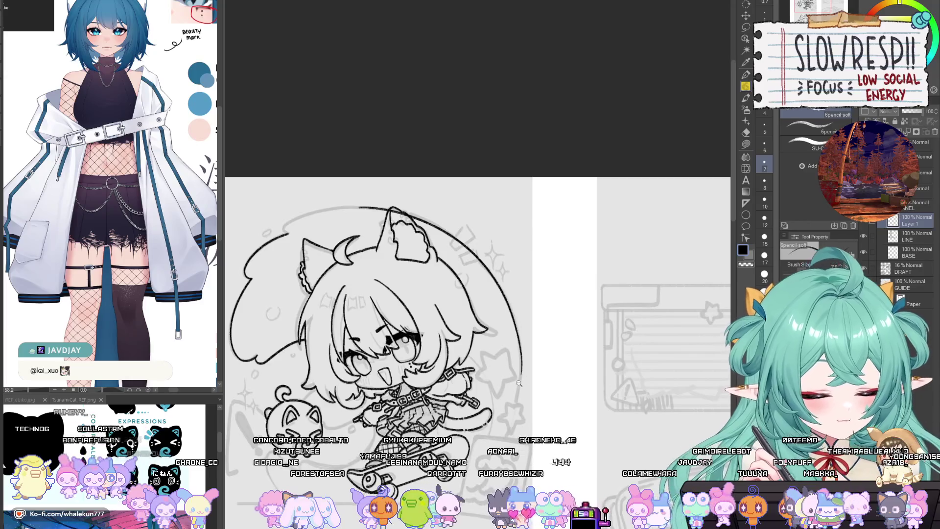
scroll(563, 351, "up", 3)
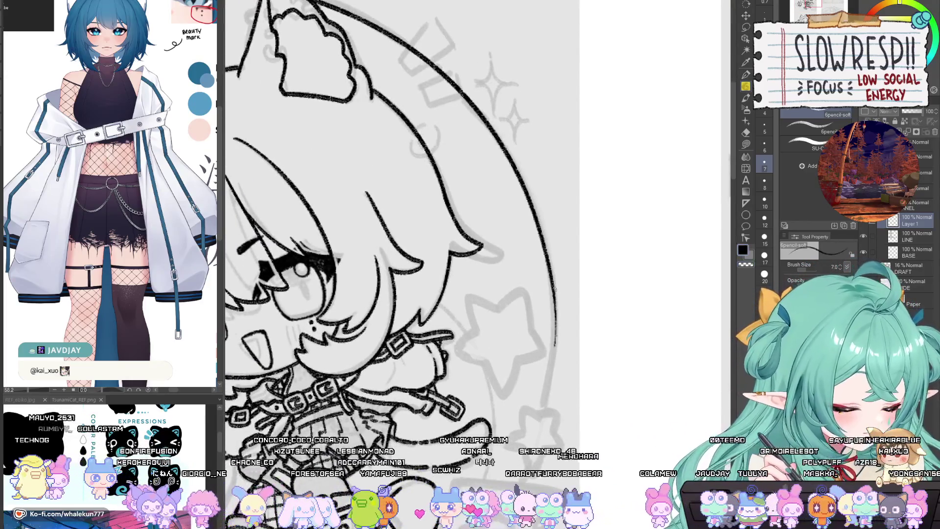
key("h")
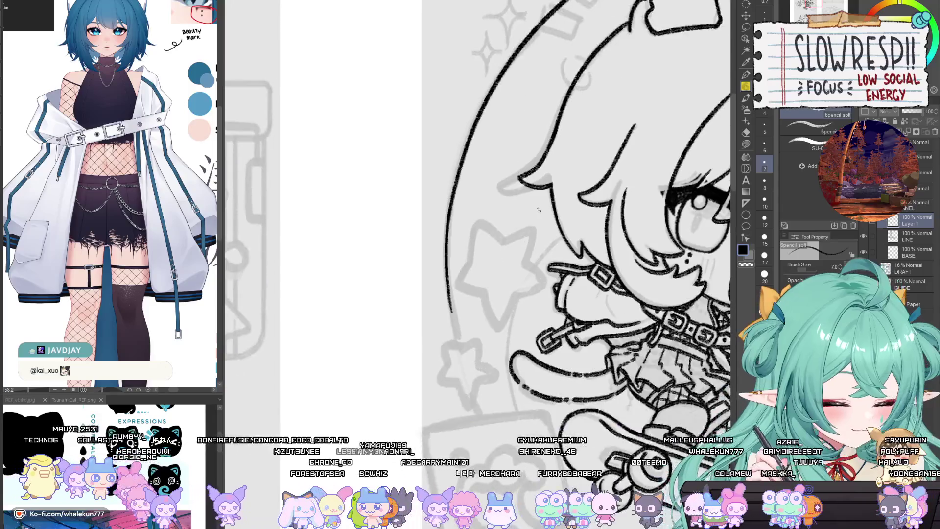
left_click_drag(464, 176, 463, 365)
key("ctrl+z")
left_click_drag(451, 194, 480, 406)
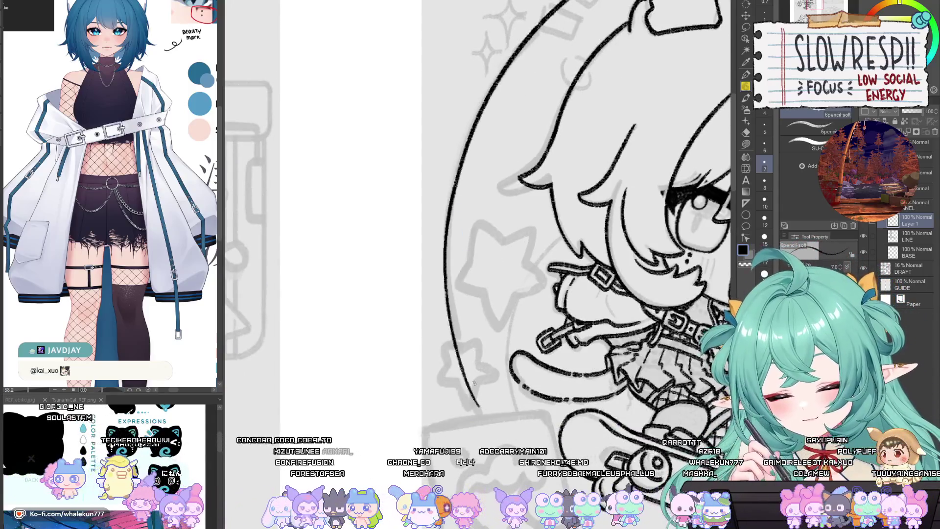
scroll(478, 251, "up", 3)
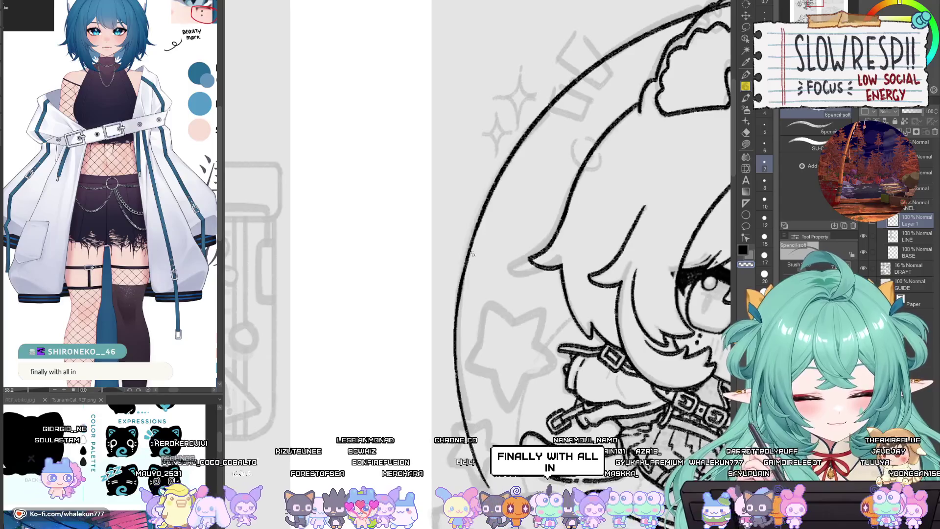
Ink the head's upper curve so it joins the existing line.
mouse_move(454, 316)
left_mouse_down()
mouse_move(430, 382)
mouse_move(343, 187)
mouse_move(419, 254)
mouse_move(444, 251)
mouse_move(548, 164)
left_mouse_up()
key("ctrl+z")
left_click_drag(429, 269, 547, 167)
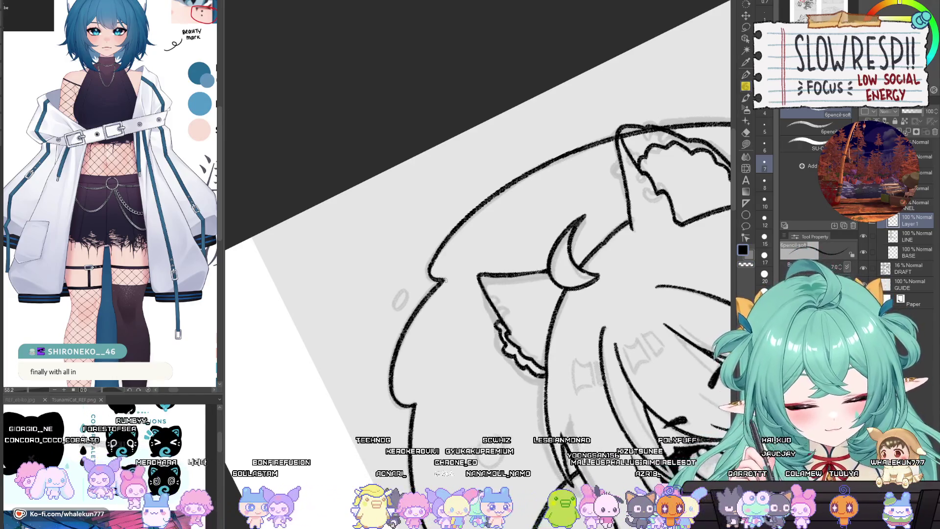
left_click_drag(488, 278, 451, 280)
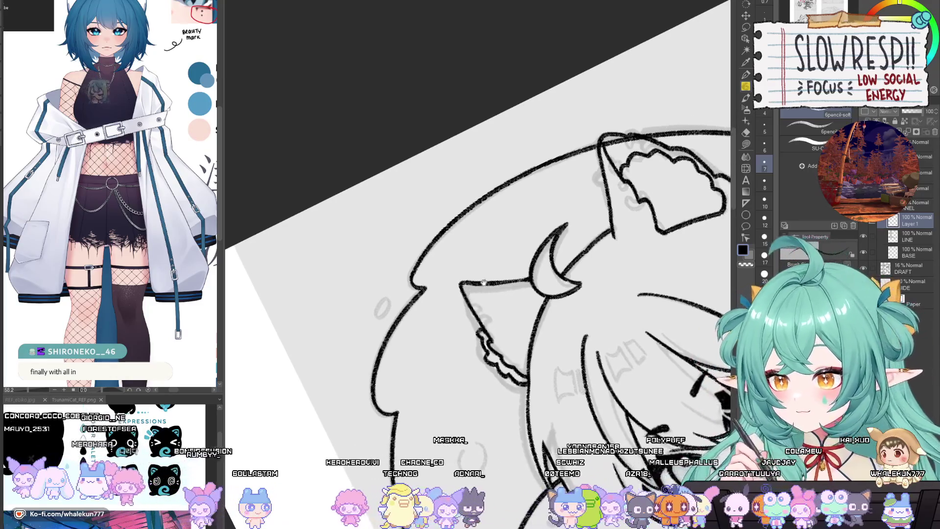
left_click_drag(568, 393, 568, 373)
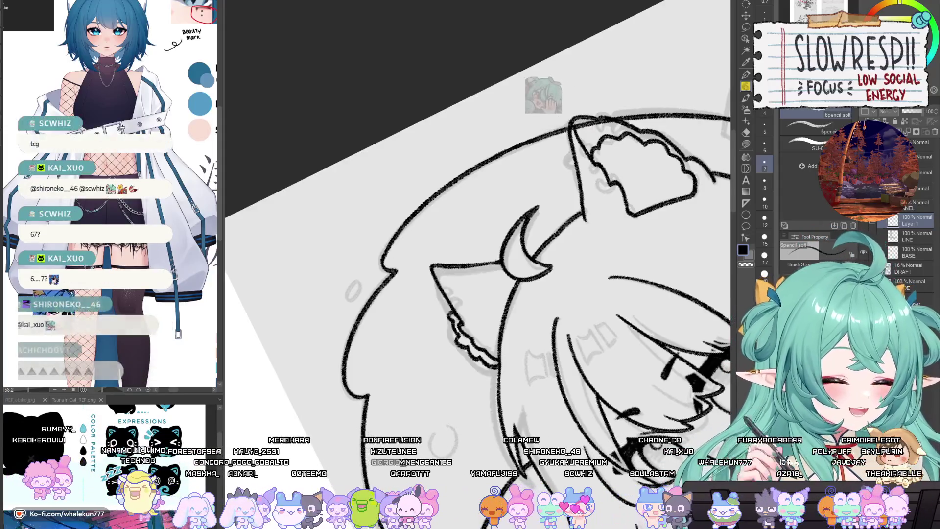
mouse_move(574, 251)
left_mouse_down()
mouse_move(507, 386)
mouse_move(491, 385)
left_mouse_up()
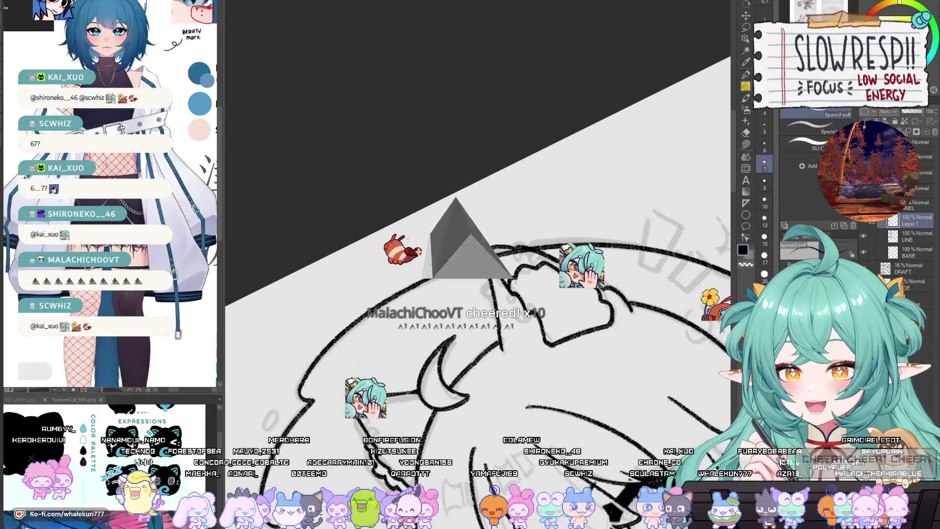
left_click_drag(533, 388, 539, 397)
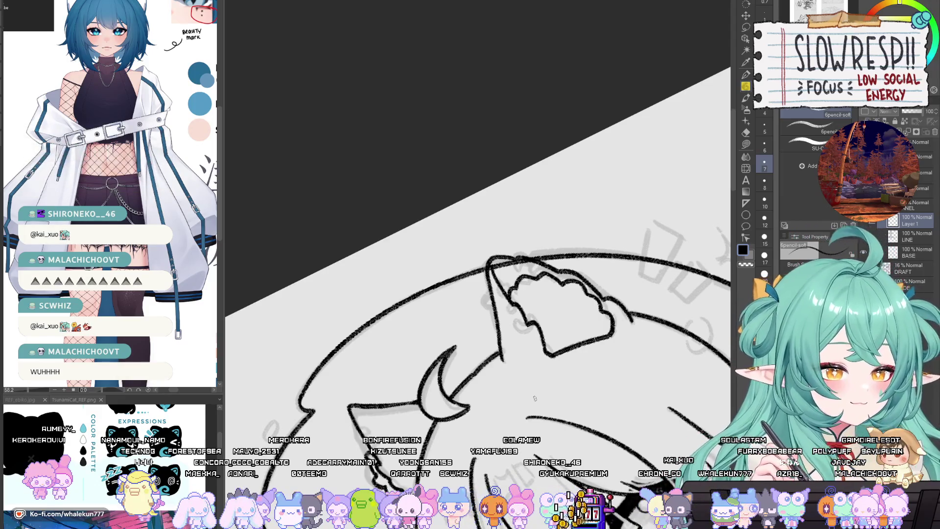
key("e")
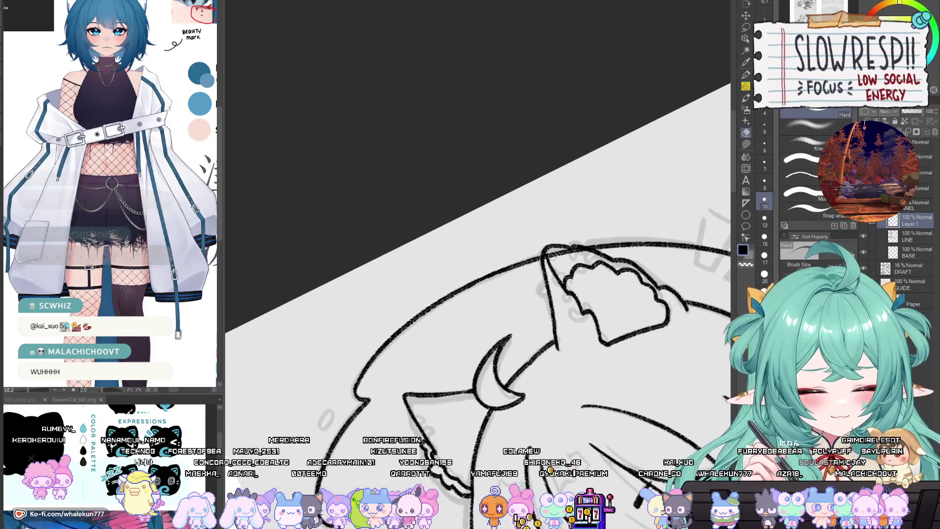
key("bracketright")
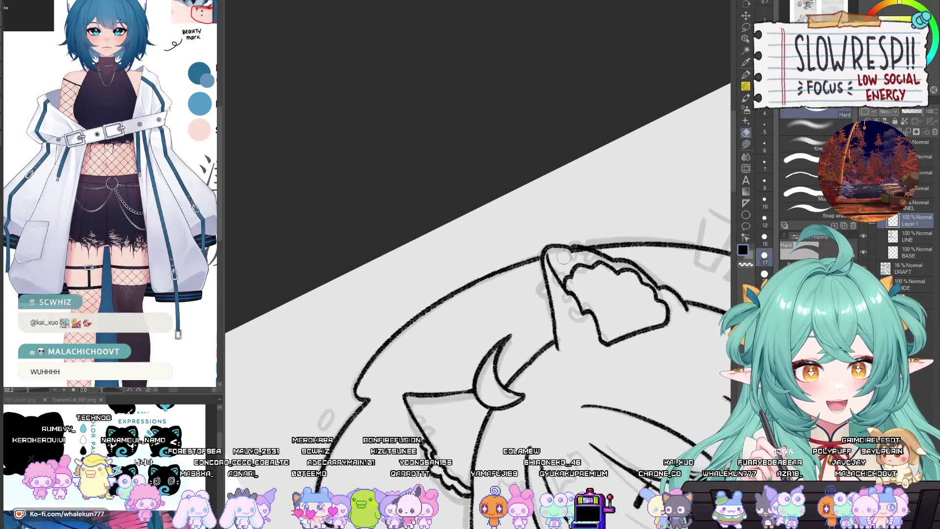
left_click_drag(555, 267, 570, 279)
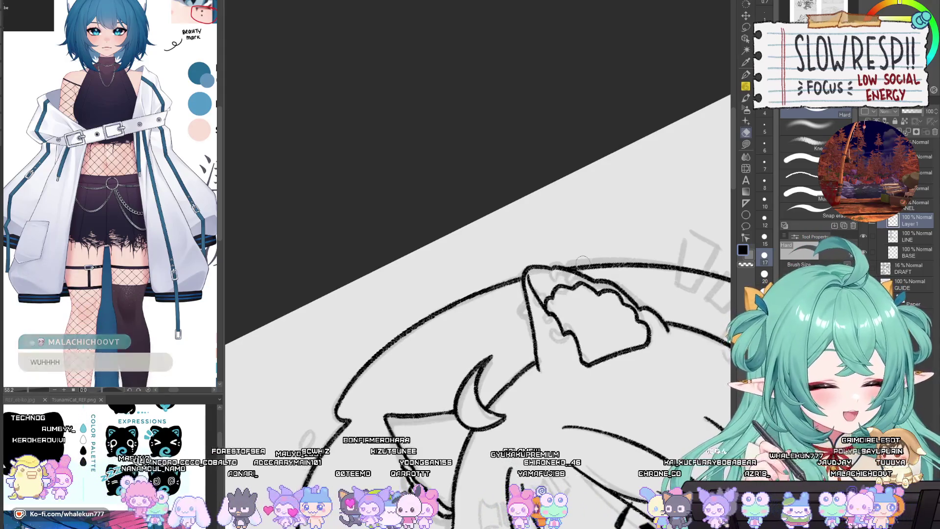
key("ctrl+at")
left_click_drag(570, 279, 698, 307)
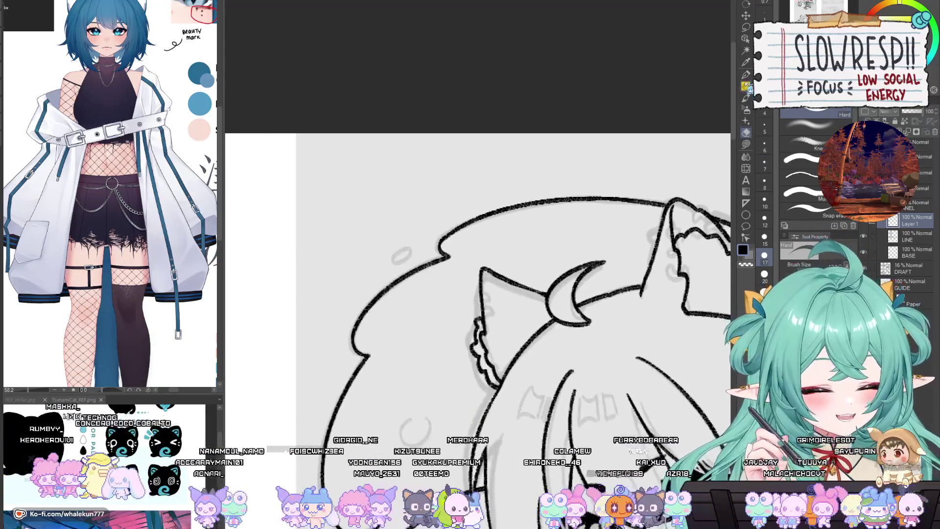
key("p")
left_click_drag(489, 254, 557, 282)
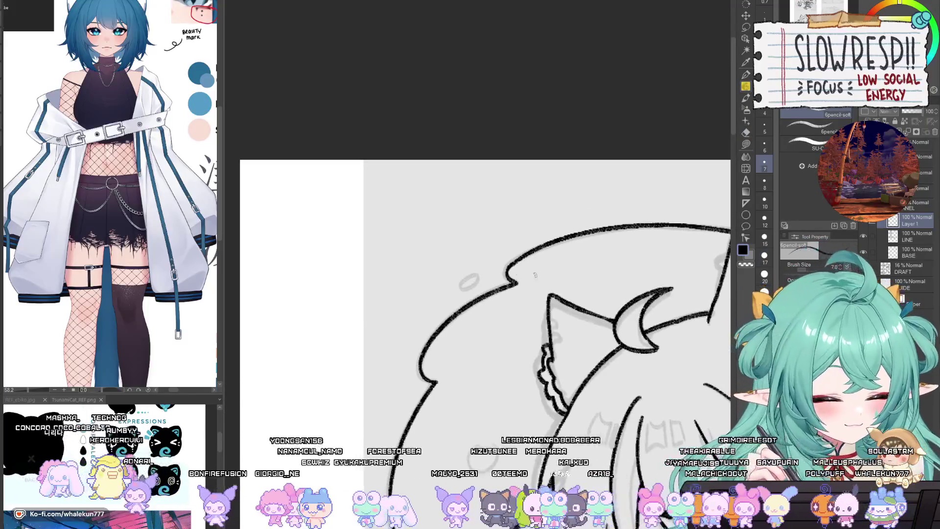
key("ctrl+0")
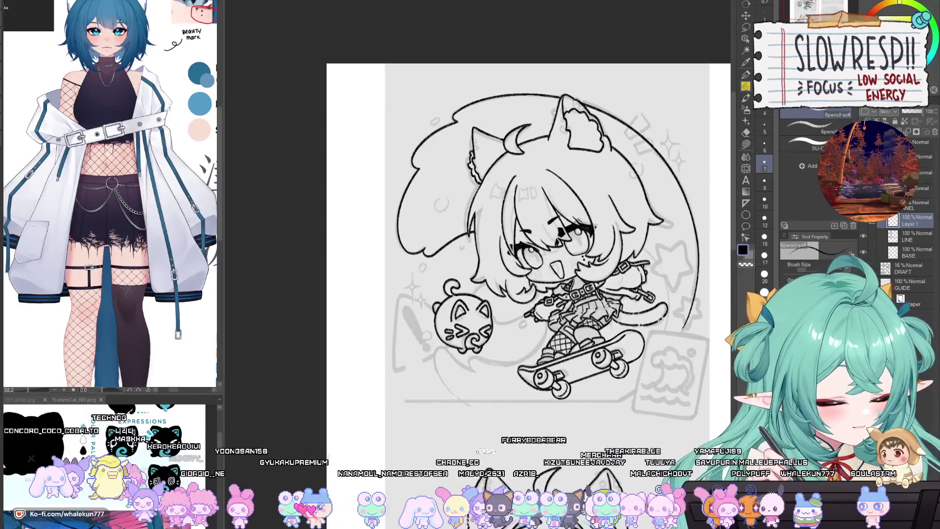
Zoom in on the bag and draw the strap from the cat-face bag to the hand.
key("ctrl+plus")
key("ctrl+plus")
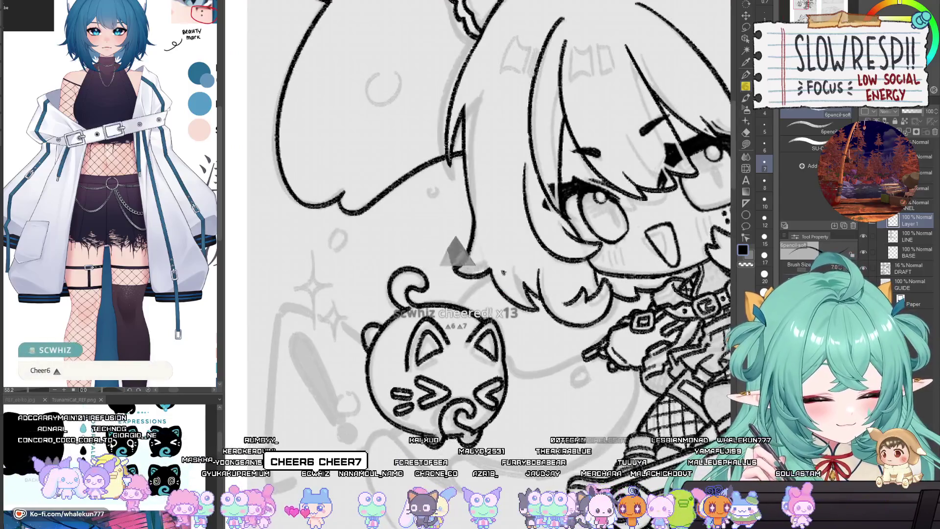
left_click_drag(490, 244, 468, 243)
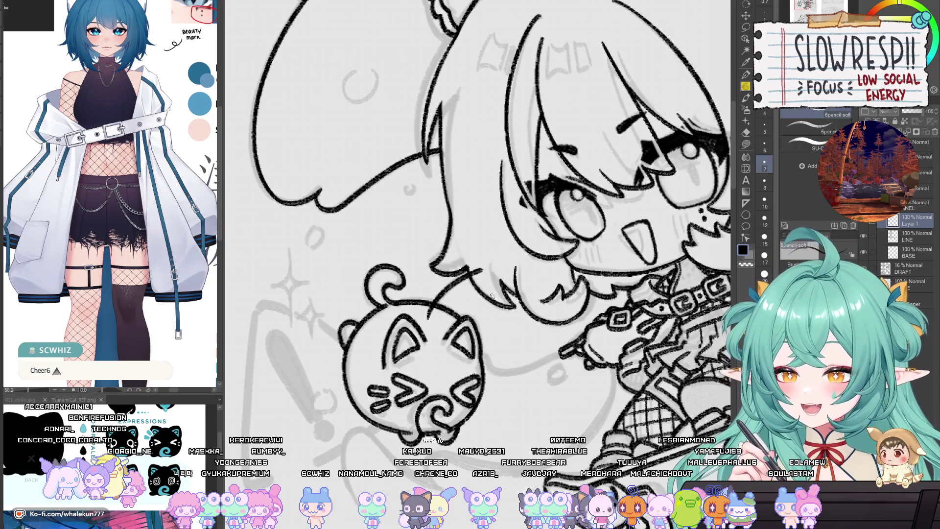
left_click_drag(574, 346, 534, 327)
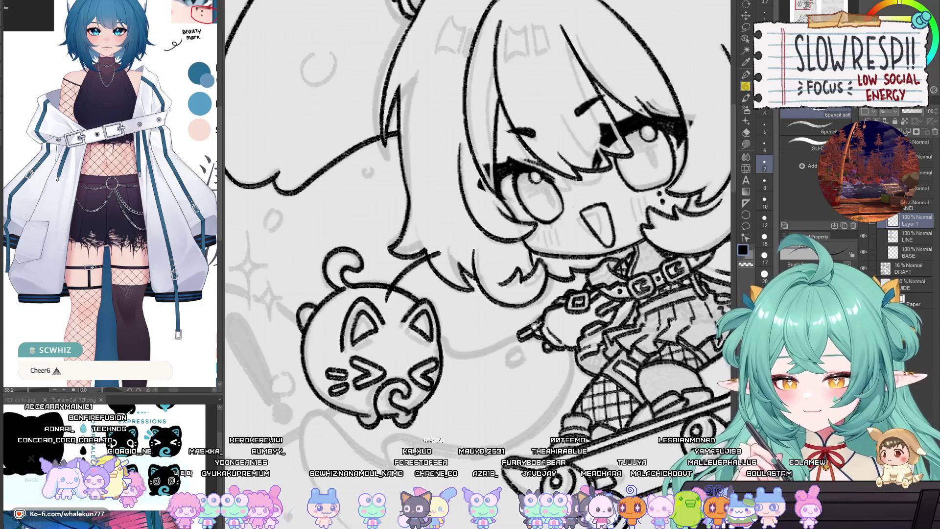
left_click_drag(505, 341, 477, 322)
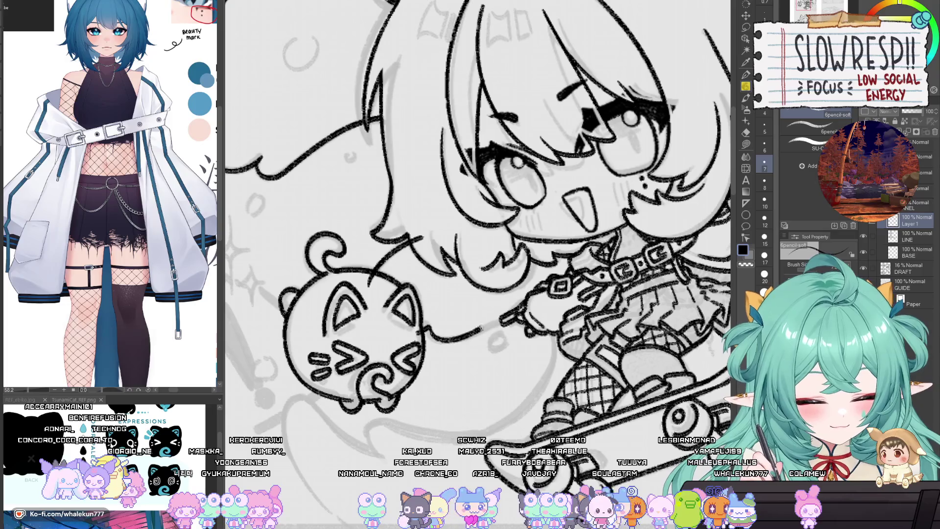
mouse_move(428, 326)
left_mouse_down()
mouse_move(512, 314)
mouse_move(507, 329)
left_mouse_up()
Toggle between the eraser and soft pencil while panning over the hand and body.
left_click_drag(568, 351, 607, 356)
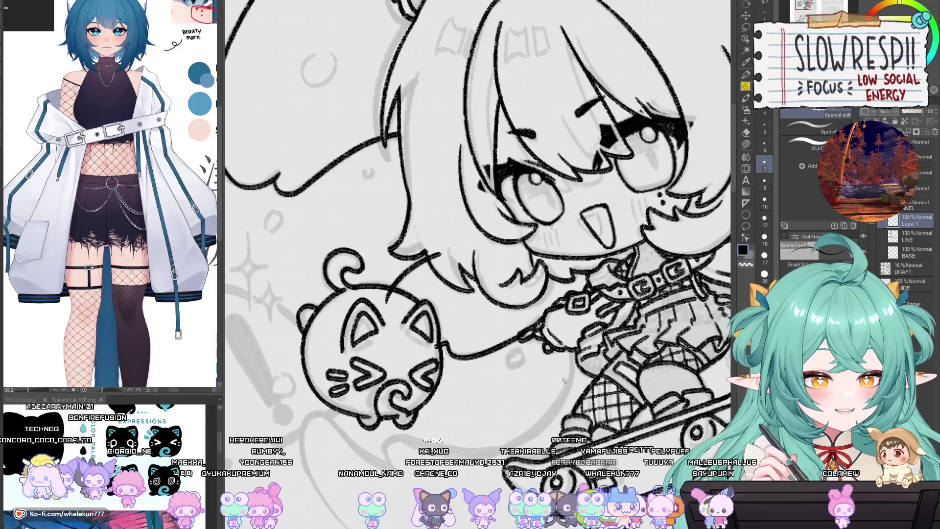
key("e")
left_click_drag(484, 346, 528, 352)
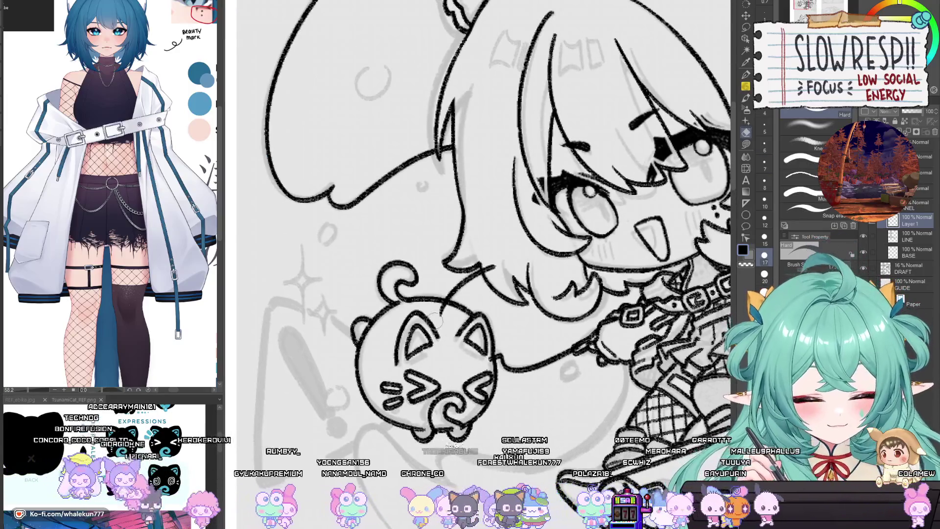
scroll(484, 367, "down", 5)
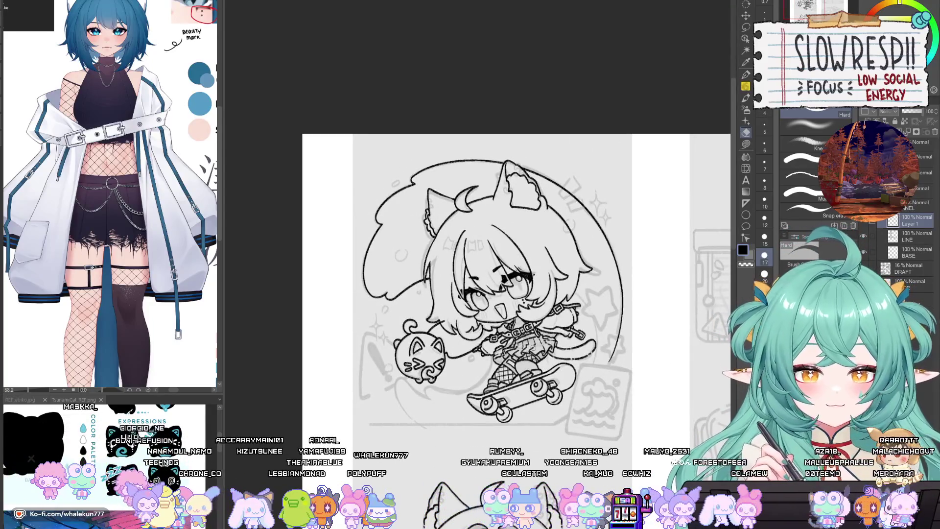
key("p")
scroll(426, 254, "up", 2)
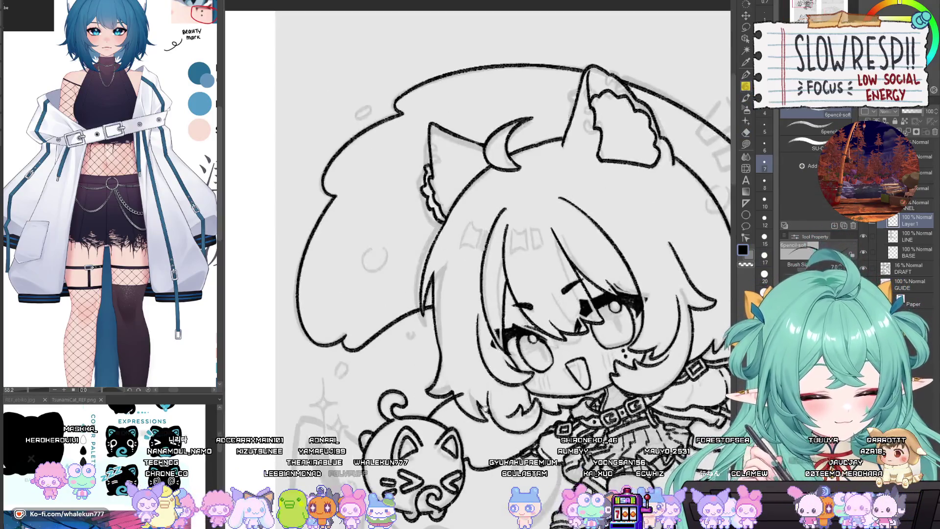
key("e")
left_click_drag(642, 263, 600, 224)
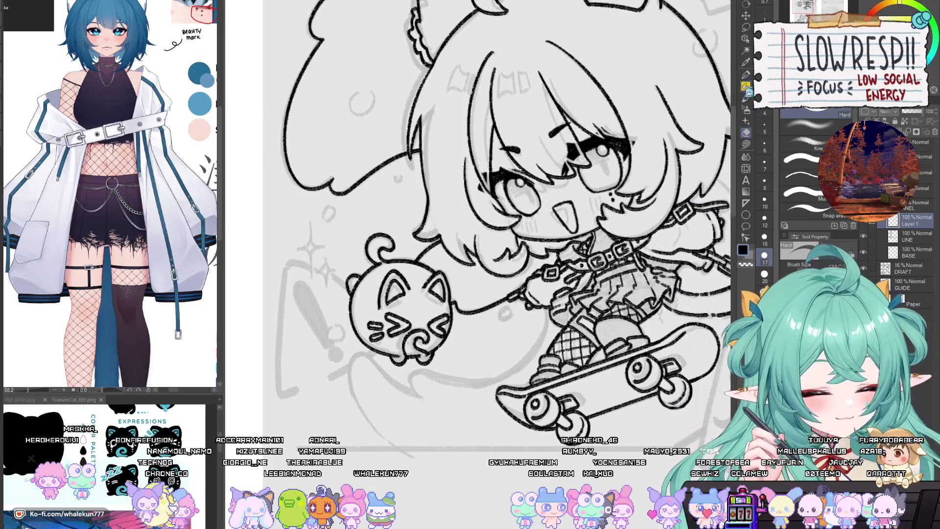
key("p")
Mirror the canvas horizontally to check the strap, then flip it back.
key("h")
mouse_move(493, 456)
left_mouse_down()
mouse_move(543, 393)
mouse_move(611, 354)
mouse_move(523, 485)
left_mouse_up()
scroll(524, 485, "down", 1)
key("h")
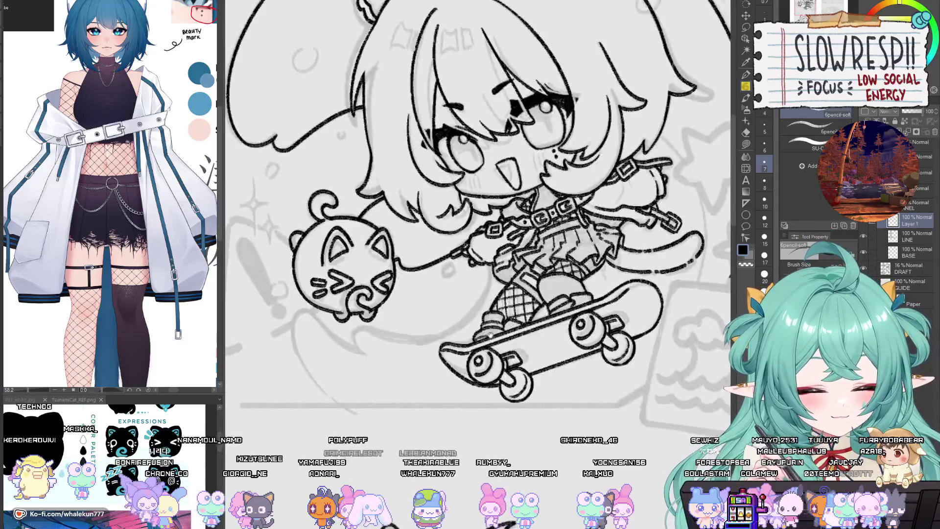
scroll(524, 485, "up", 3)
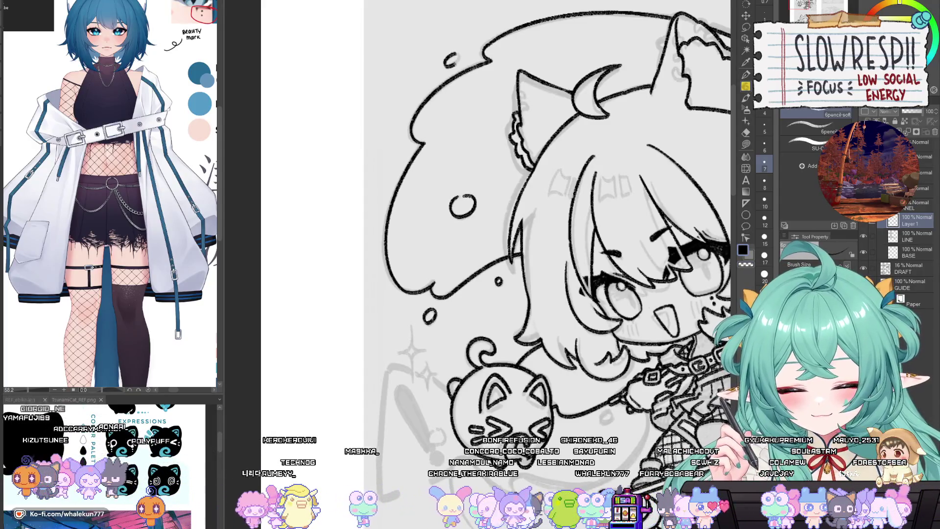
Mirror the canvas view horizontally and pan to the cat bag and skateboard.
scroll(597, 223, "down", 5)
scroll(544, 348, "up", 2)
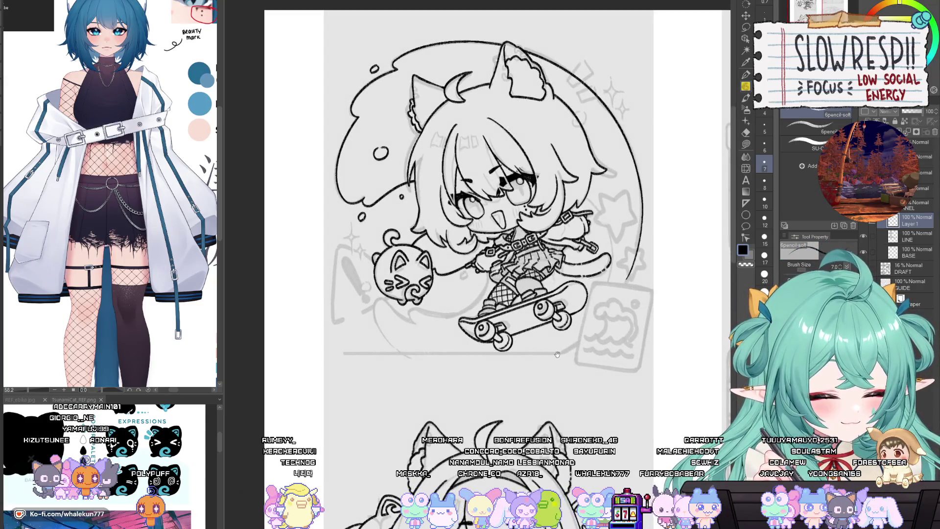
key("h")
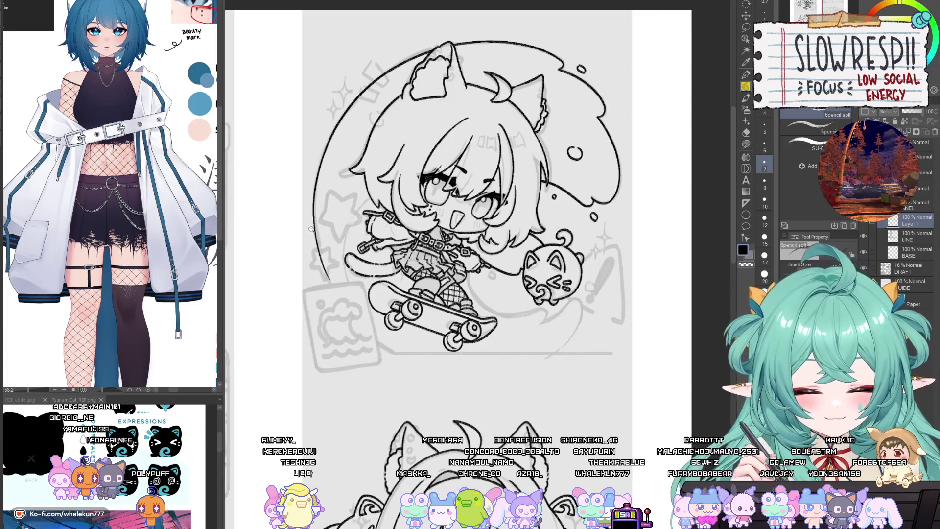
scroll(372, 203, "up", 2)
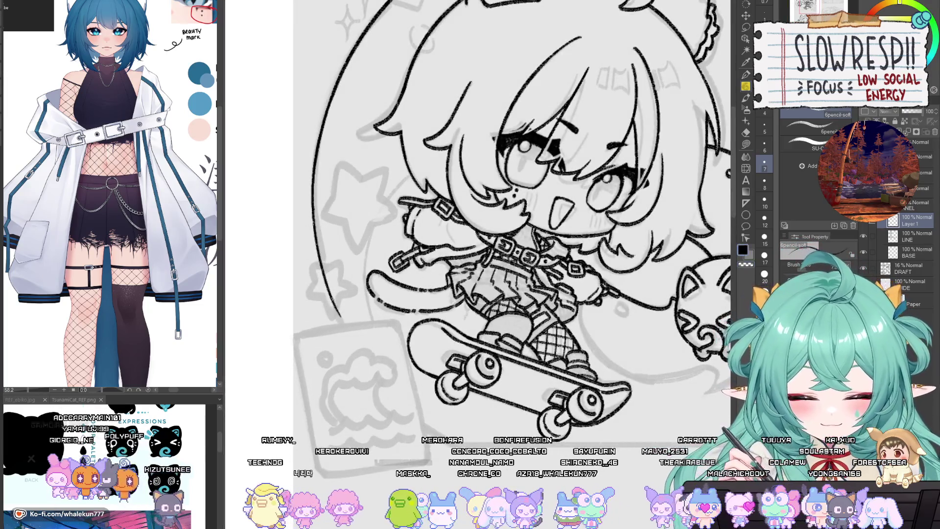
left_click_drag(364, 346, 327, 281)
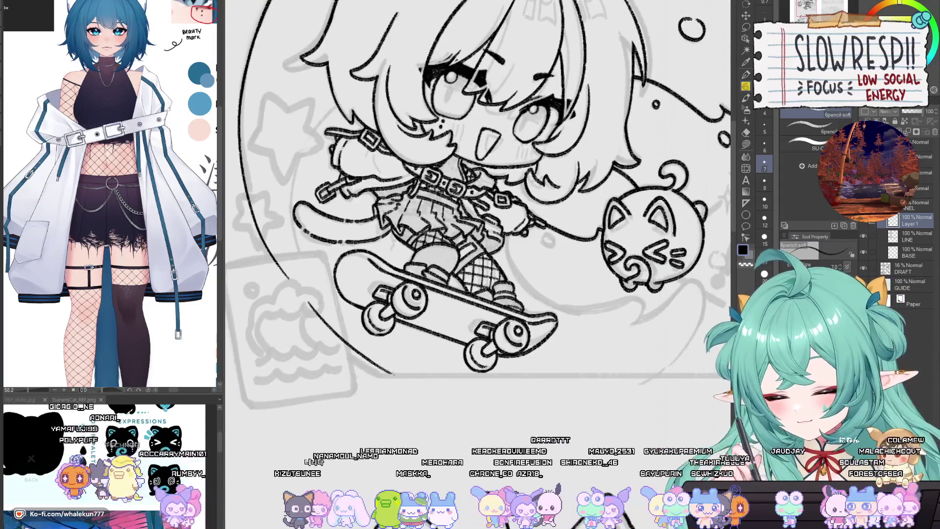
mouse_move(255, 177)
left_mouse_down()
mouse_move(351, 208)
mouse_move(372, 304)
mouse_move(391, 333)
left_mouse_up()
Try redrawing the left frame arc with the pencil, then undo the strokes.
key("e")
key("p")
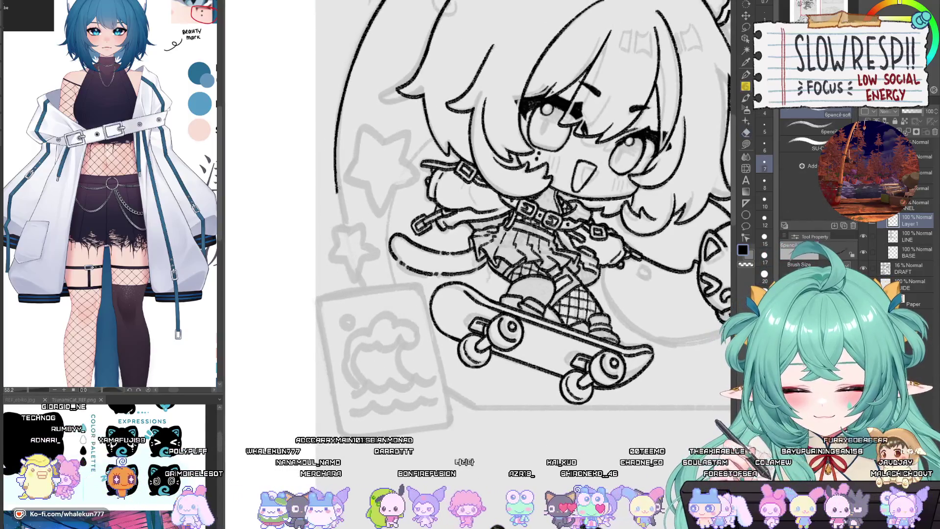
mouse_move(337, 177)
left_mouse_down()
mouse_move(376, 311)
mouse_move(346, 234)
left_mouse_up()
key("ctrl+z")
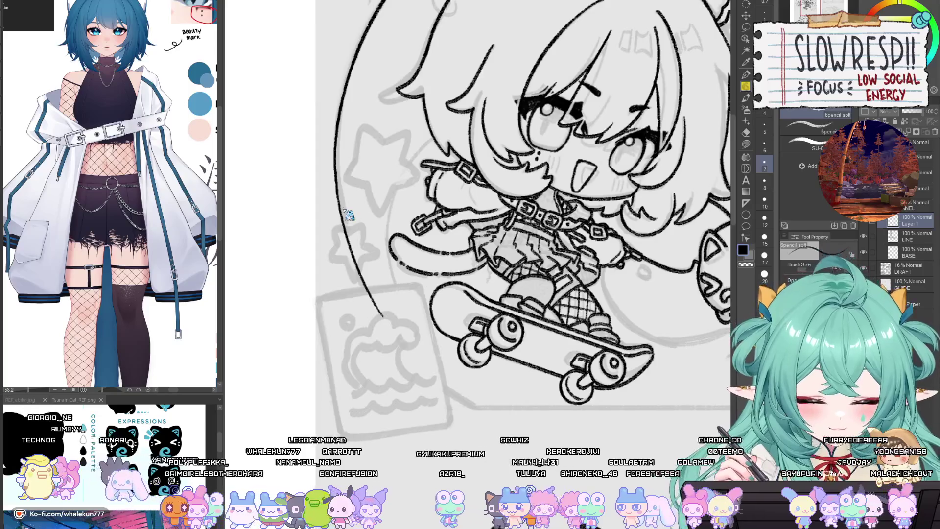
key("ctrl+z")
left_click_drag(337, 183, 381, 318)
key("ctrl+z")
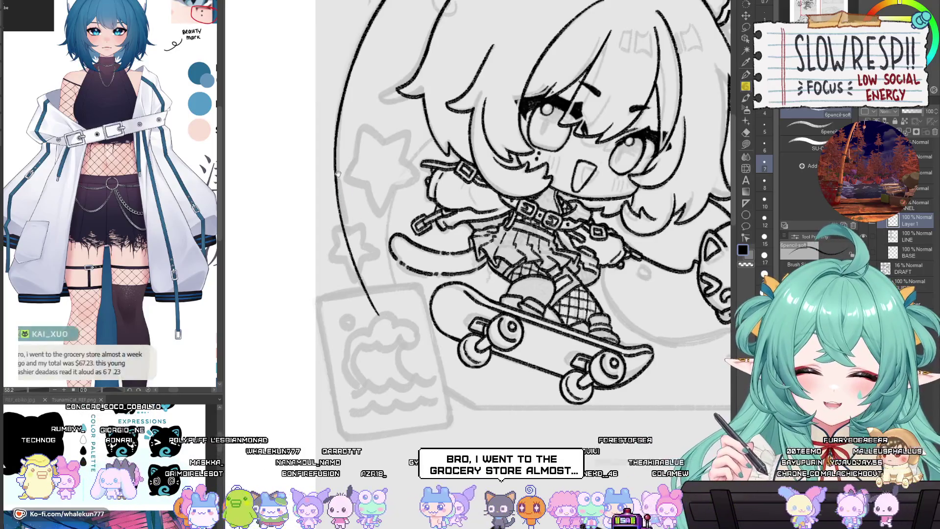
Pan across the head, the top of the frame and the whole skateboard.
left_click_drag(338, 173, 352, 239)
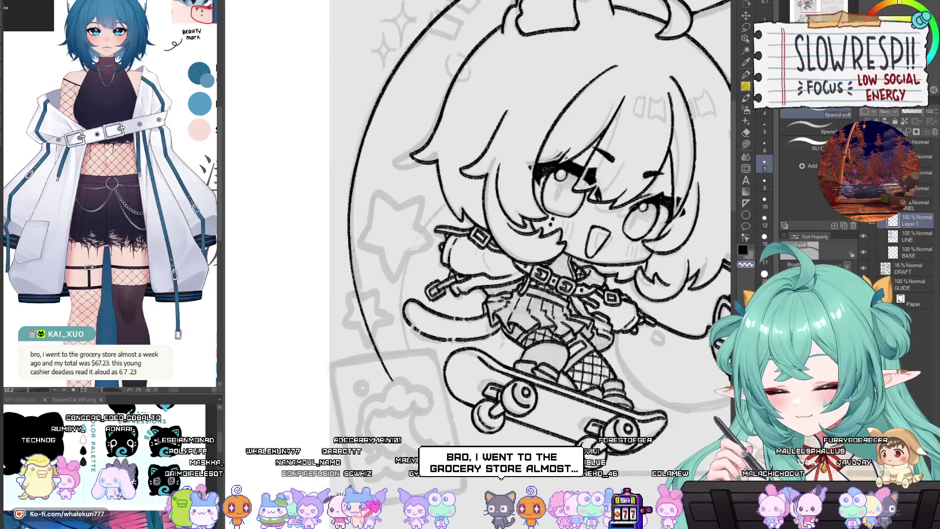
left_click_drag(372, 231, 380, 281)
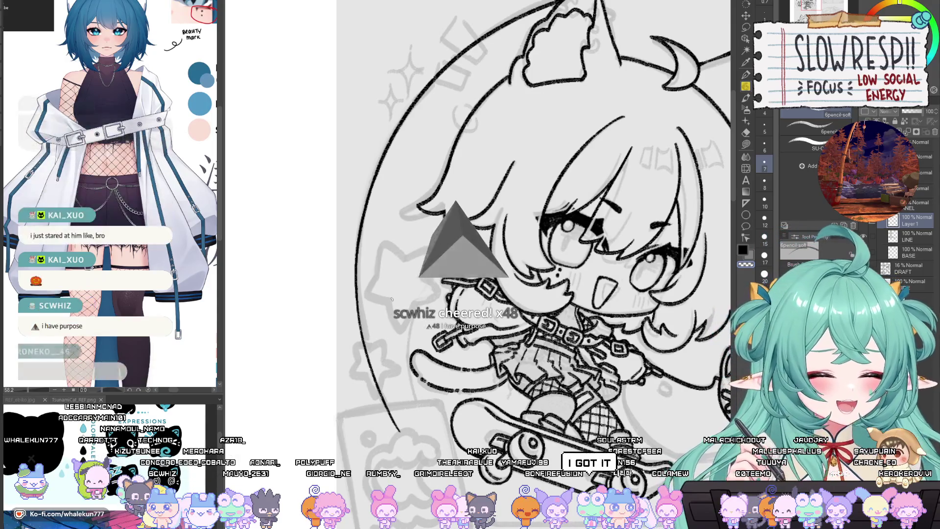
left_click_drag(538, 294, 580, 181)
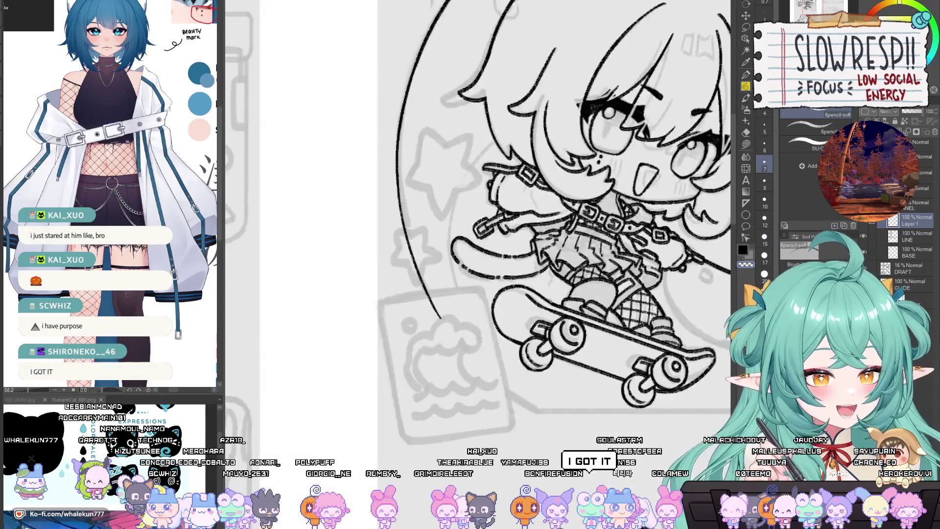
left_click_drag(549, 301, 480, 358)
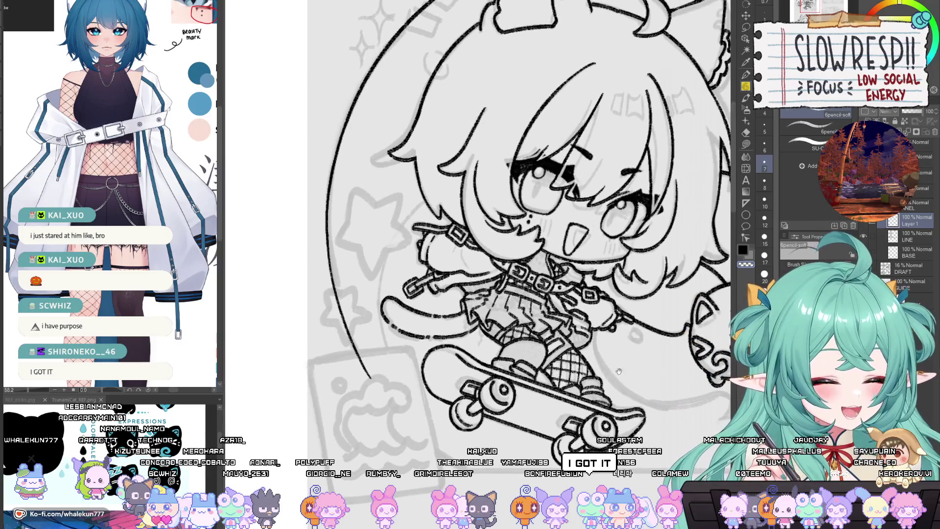
mouse_move(573, 379)
left_mouse_down()
mouse_move(566, 349)
mouse_move(573, 407)
left_mouse_up()
Toggle the mirrored view again to compare the bag and skateboard, panning down-right.
scroll(519, 220, "down", 5)
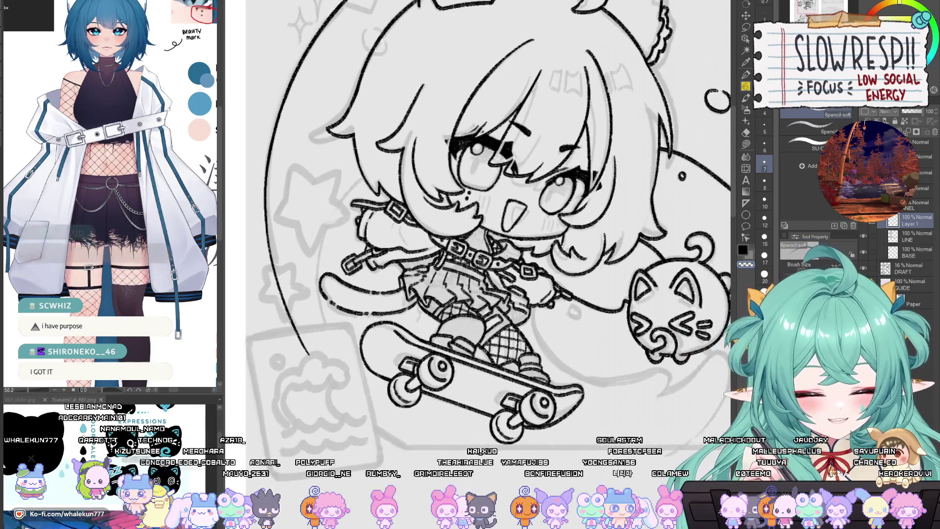
key("h")
key("h")
scroll(490, 221, "up", 5)
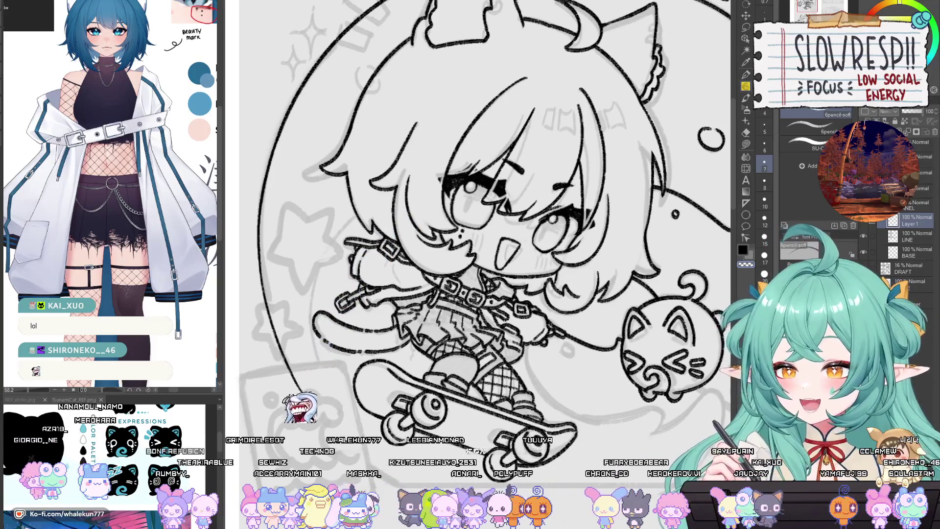
mouse_move(552, 332)
left_mouse_down()
mouse_move(521, 253)
mouse_move(495, 230)
left_mouse_up()
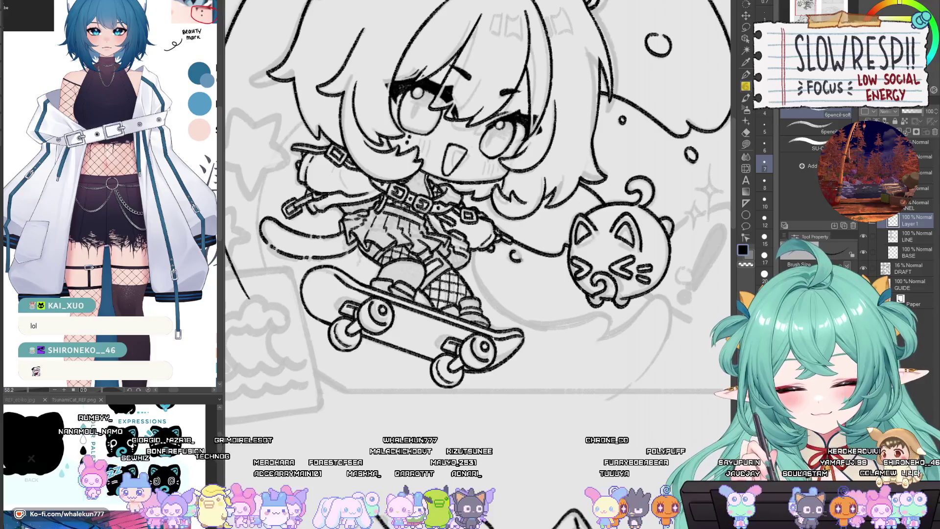
key("h")
left_click_drag(523, 291, 558, 384)
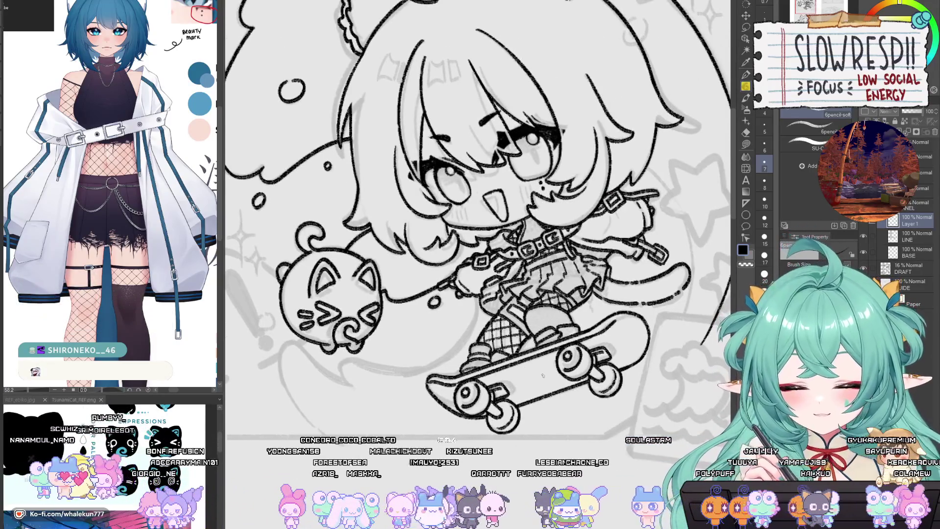
key("h")
left_click_drag(543, 376, 436, 284)
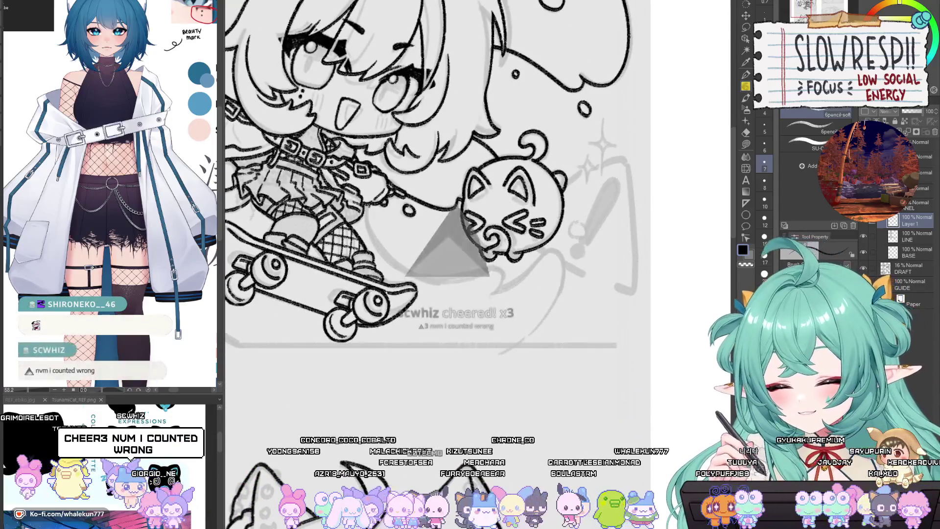
left_click_drag(451, 209, 456, 191)
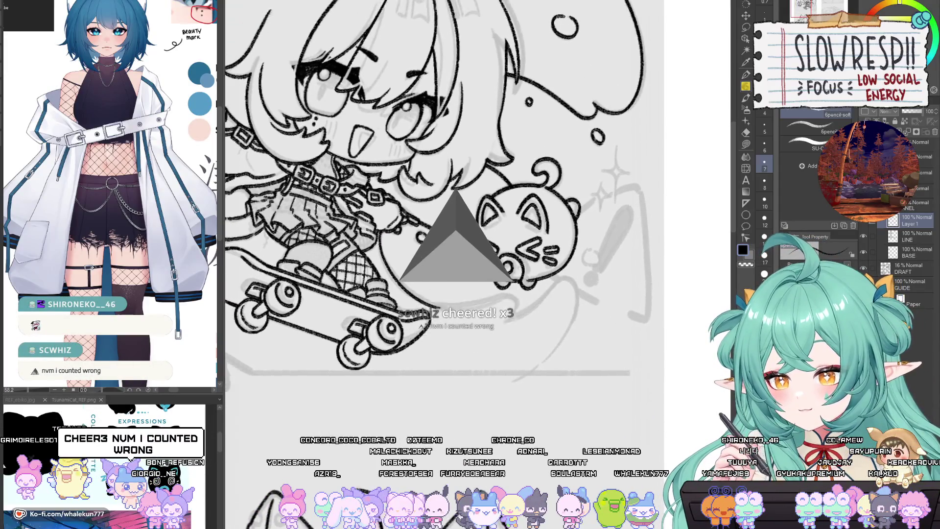
mouse_move(427, 252)
left_mouse_down()
mouse_move(441, 279)
mouse_move(396, 254)
left_mouse_up()
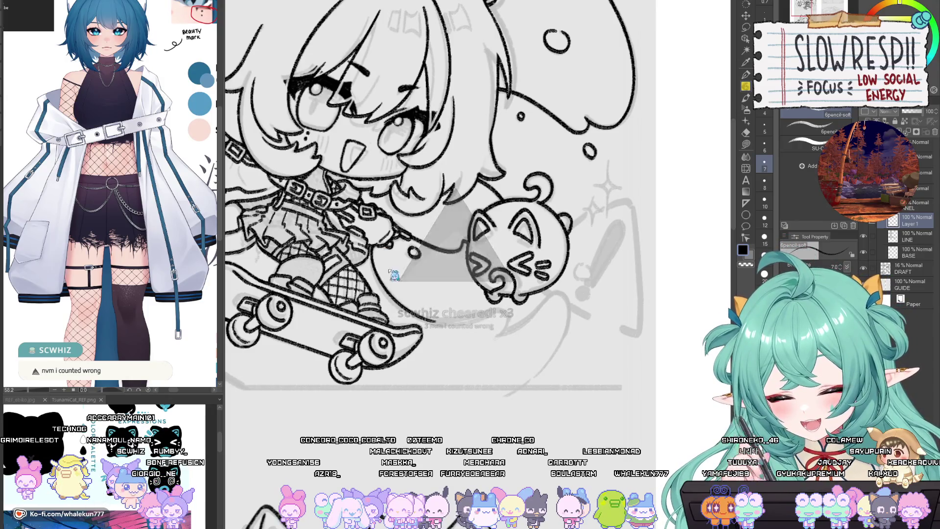
key("h")
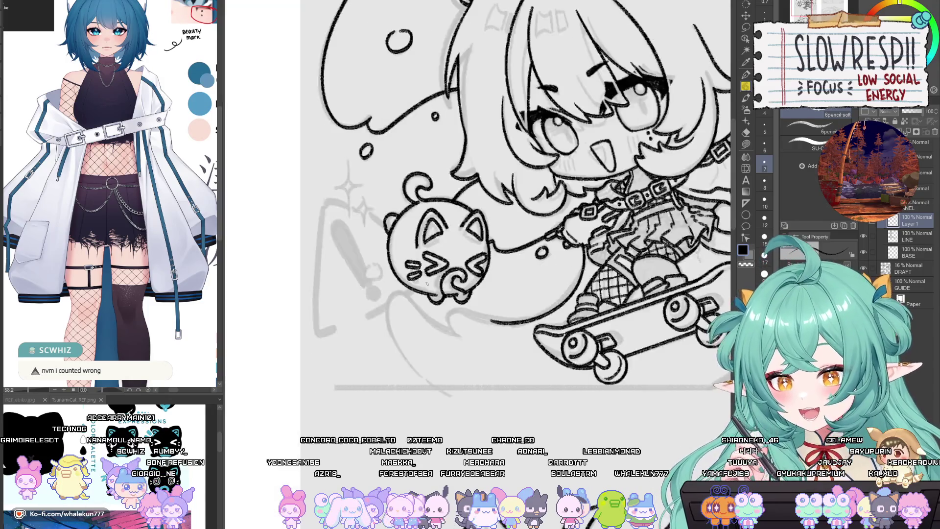
mouse_move(467, 310)
left_mouse_down()
mouse_move(375, 297)
mouse_move(413, 330)
left_mouse_up()
key("h")
key("h")
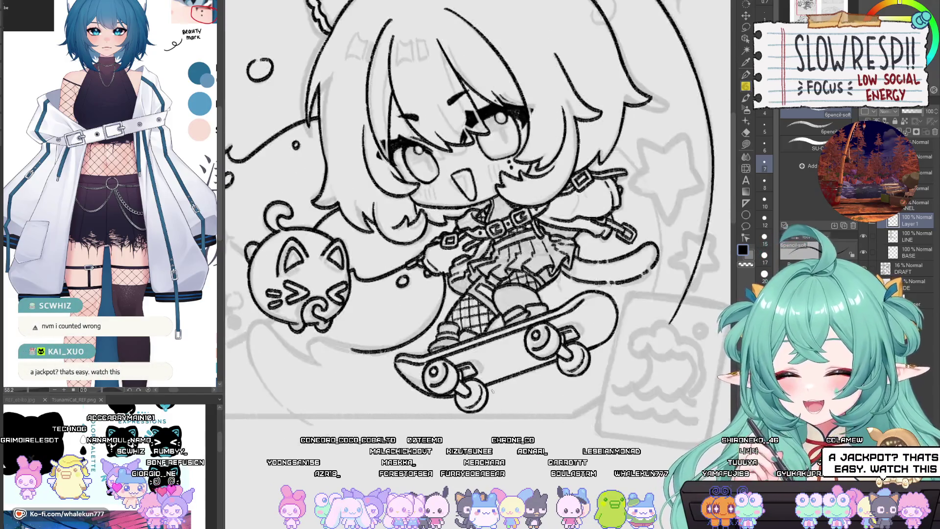
key("h")
mouse_move(492, 391)
left_mouse_down()
mouse_move(538, 335)
mouse_move(513, 388)
left_mouse_up()
key("h")
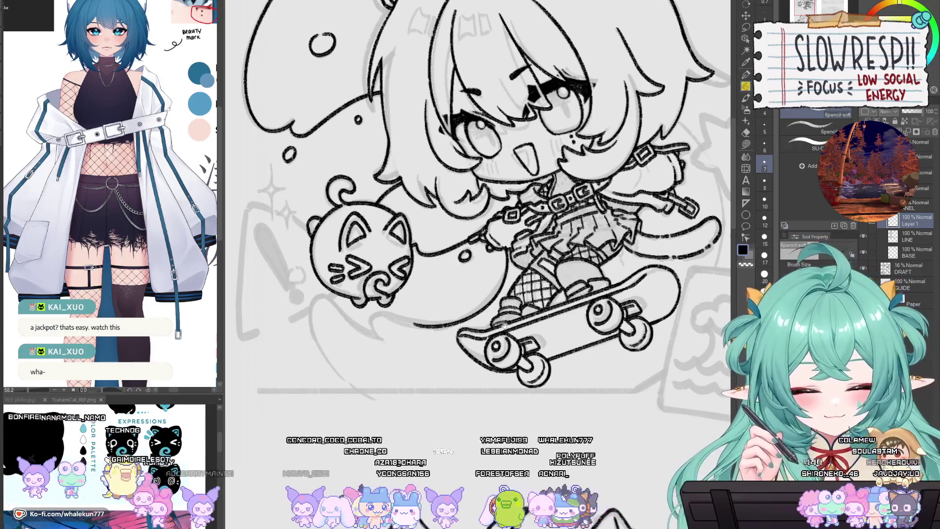
left_click_drag(465, 282, 473, 239)
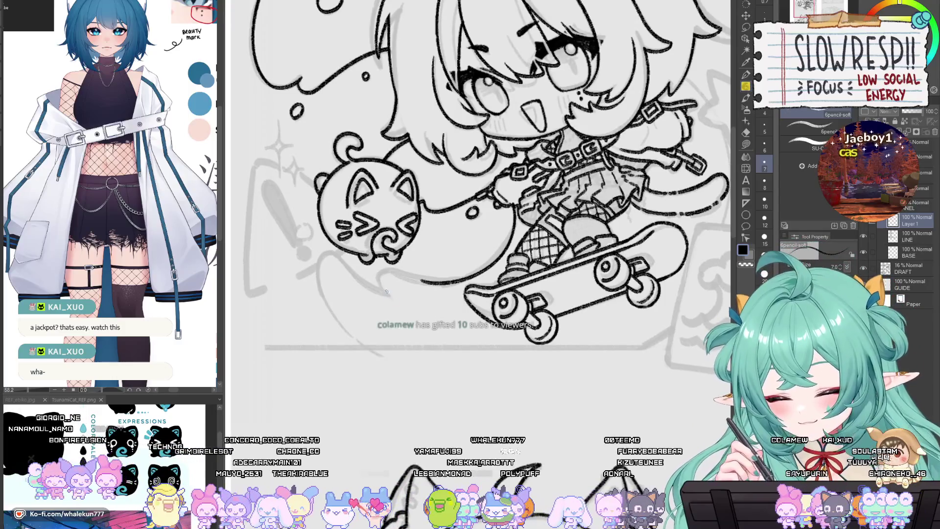
left_click_drag(400, 270, 399, 287)
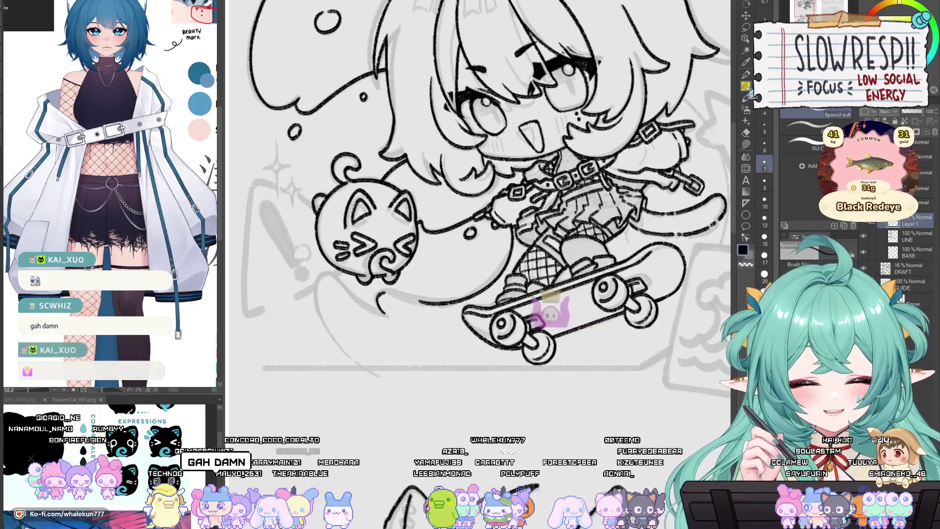
key("h")
key("h")
scroll(576, 328, "up", 1)
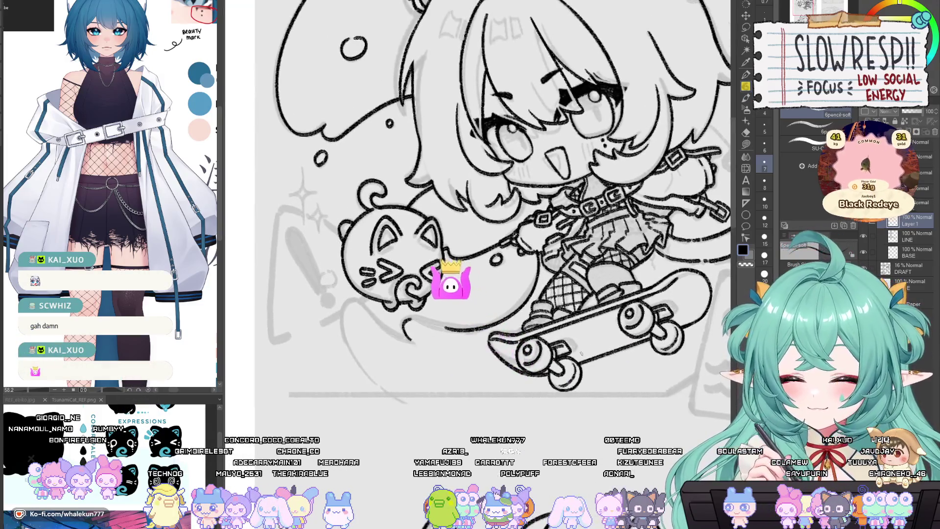
scroll(490, 319, "down", 1)
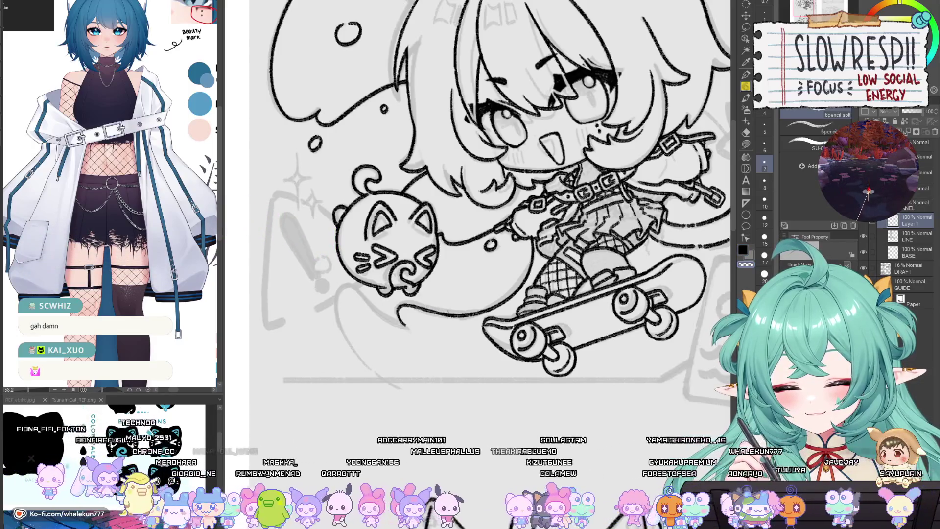
mouse_move(449, 306)
left_mouse_down()
mouse_move(431, 321)
mouse_move(439, 325)
left_mouse_up()
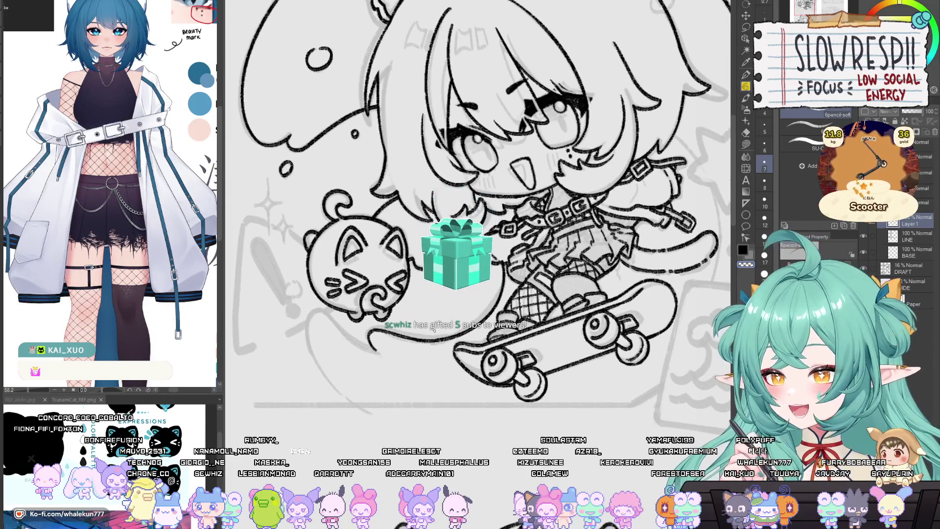
mouse_move(434, 329)
left_mouse_down()
mouse_move(441, 326)
mouse_move(431, 322)
left_mouse_up()
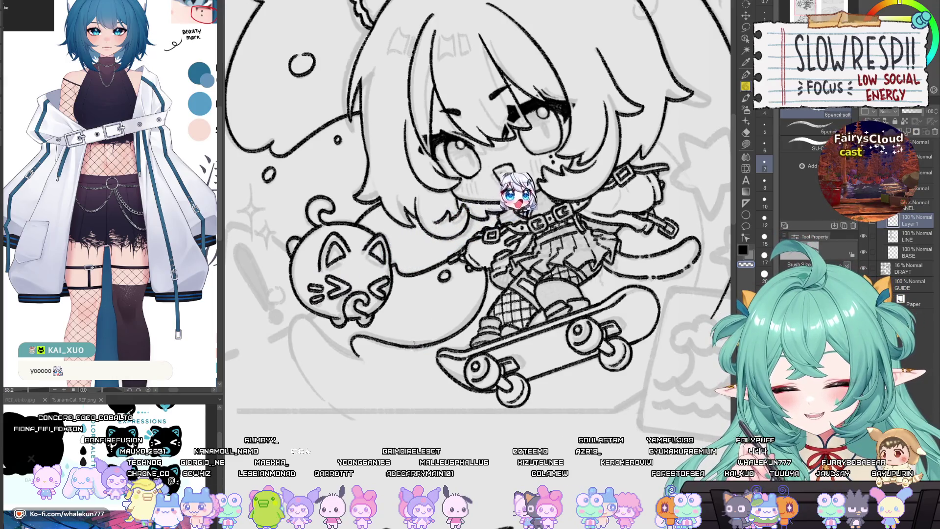
scroll(414, 344, "up", 3)
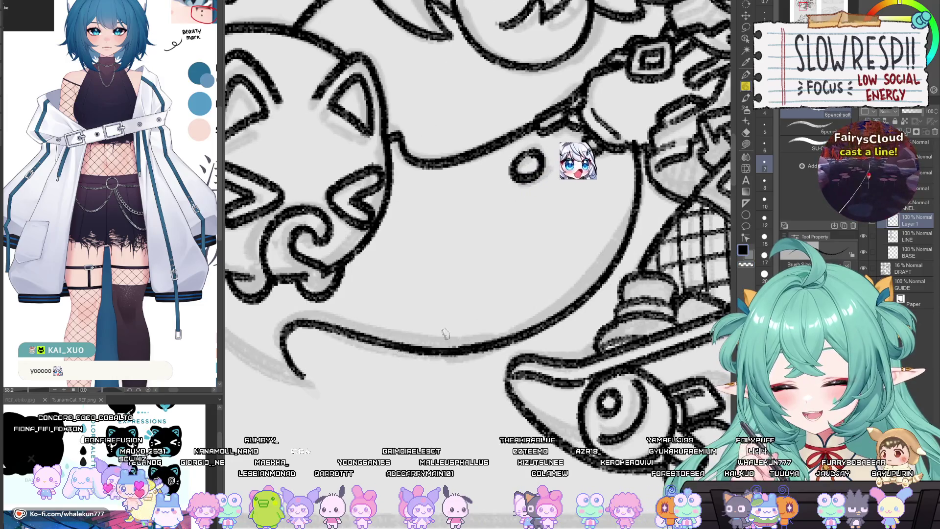
scroll(444, 334, "down", 5)
left_click_drag(282, 234, 463, 297)
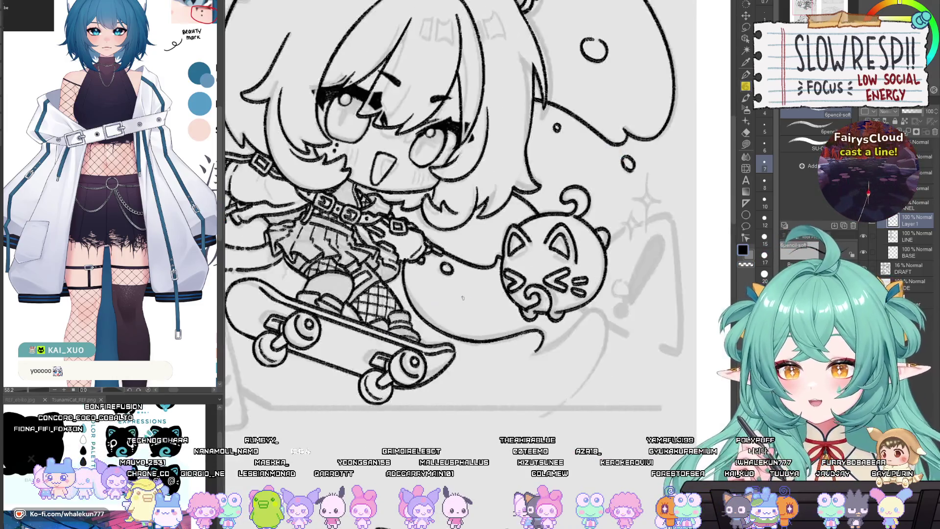
key("h")
scroll(541, 417, "up", 2)
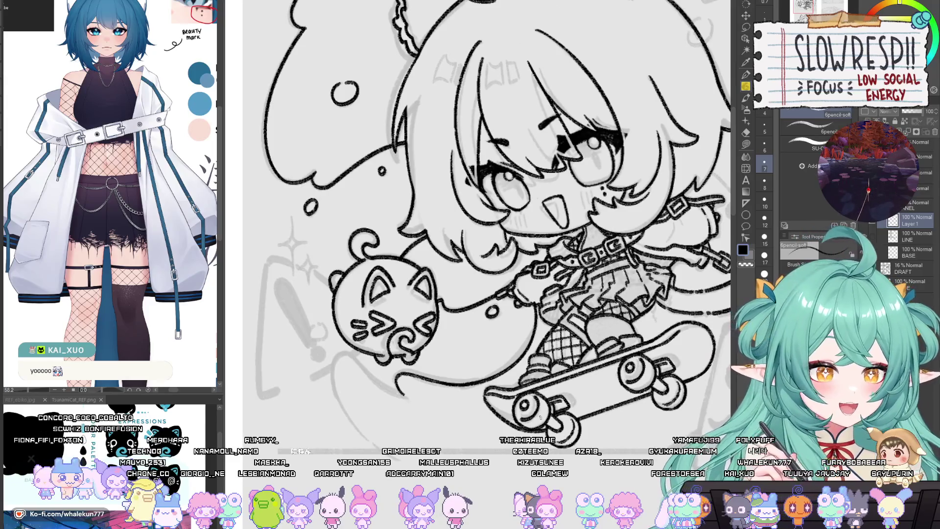
scroll(540, 417, "down", 1)
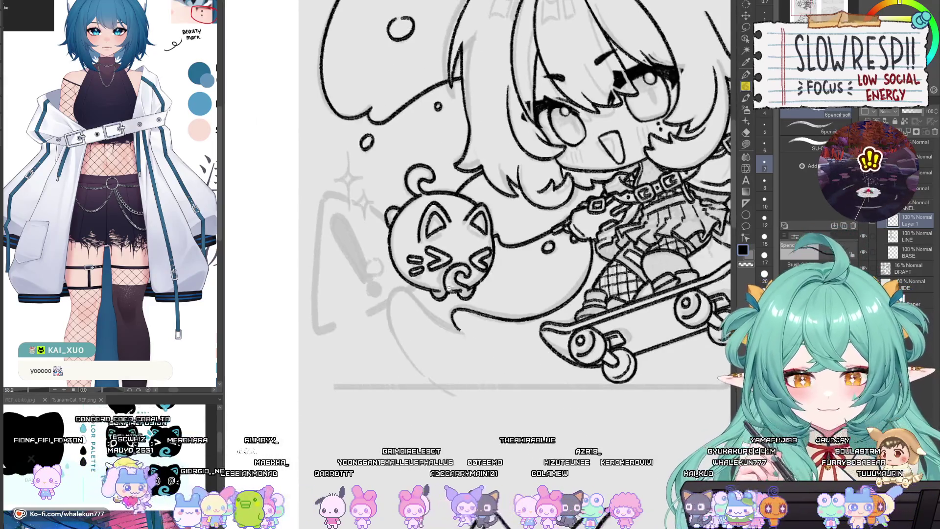
scroll(488, 357, "up", 3)
left_click_drag(489, 356, 509, 397)
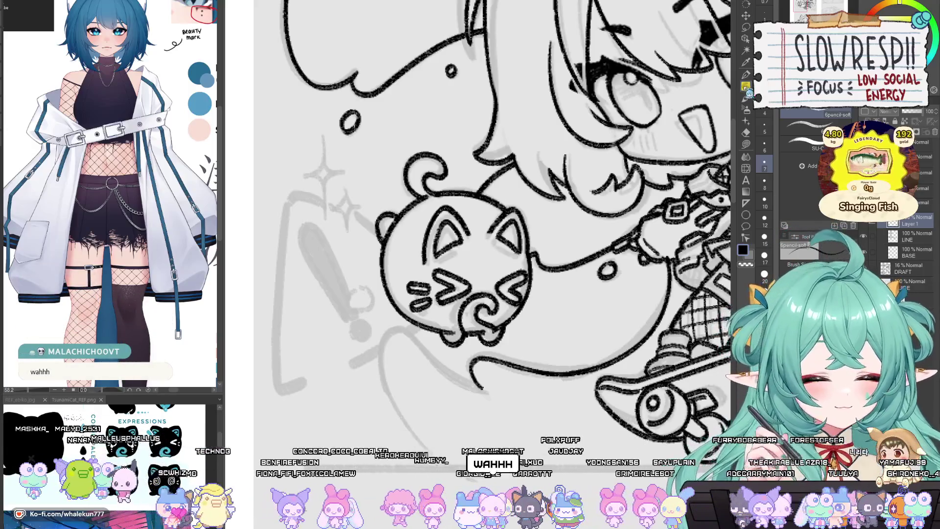
left_click_drag(442, 330, 400, 251)
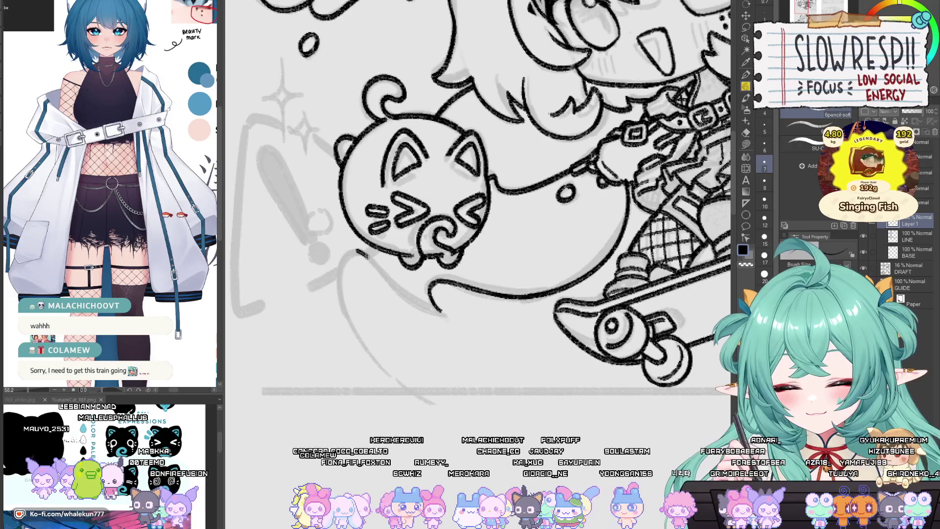
key("h")
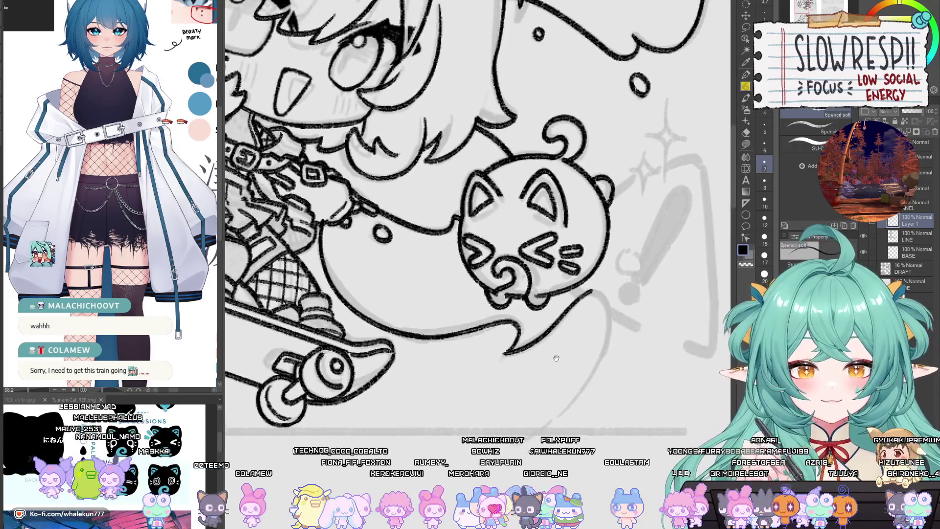
key("h")
key("h")
key("h")
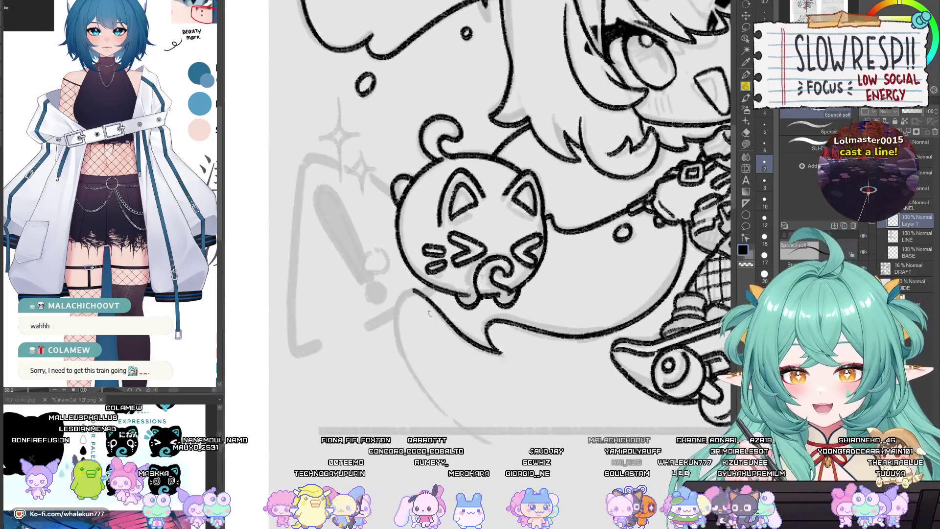
scroll(398, 287, "up", 2)
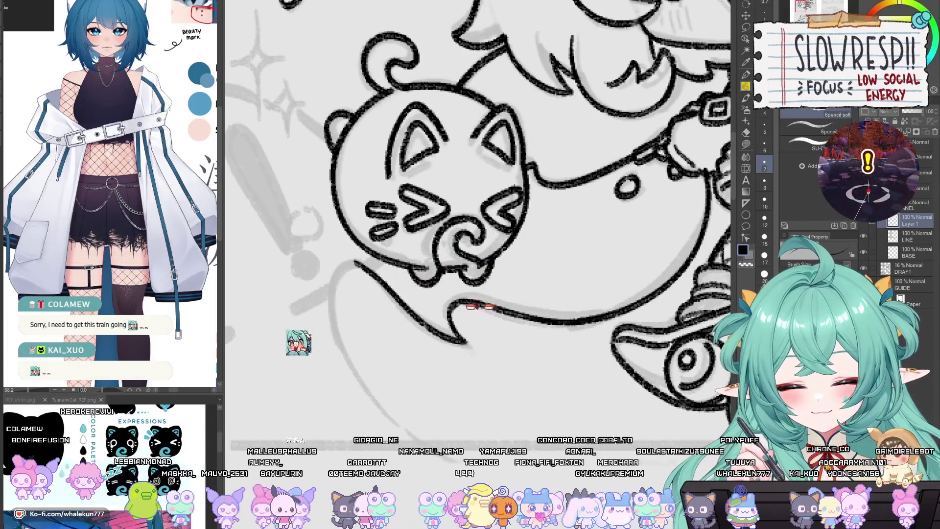
key("h")
scroll(478, 212, "down", 5)
key("h")
scroll(395, 242, "up", 5)
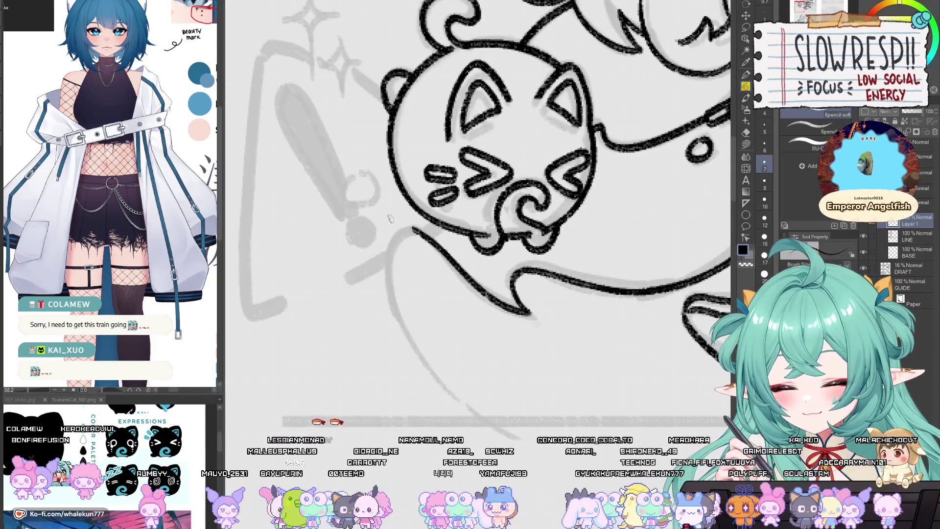
scroll(386, 215, "down", 2)
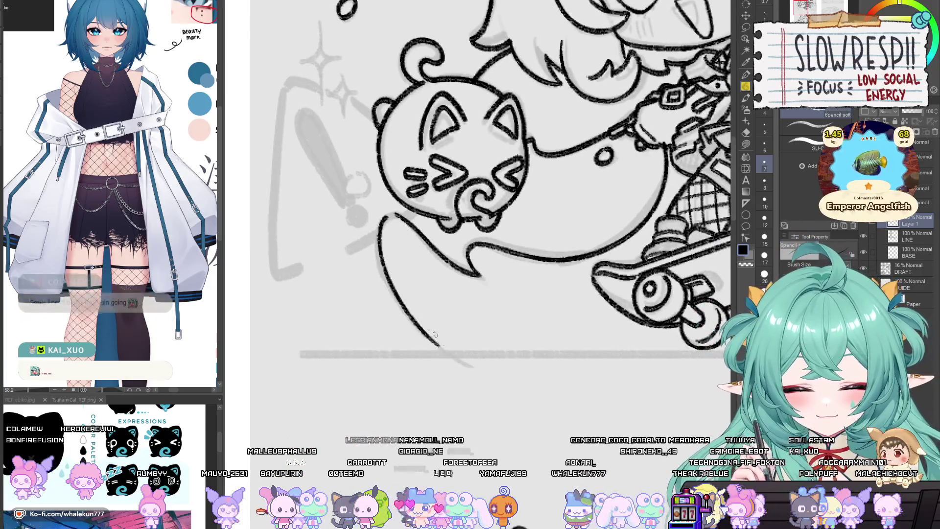
key("h")
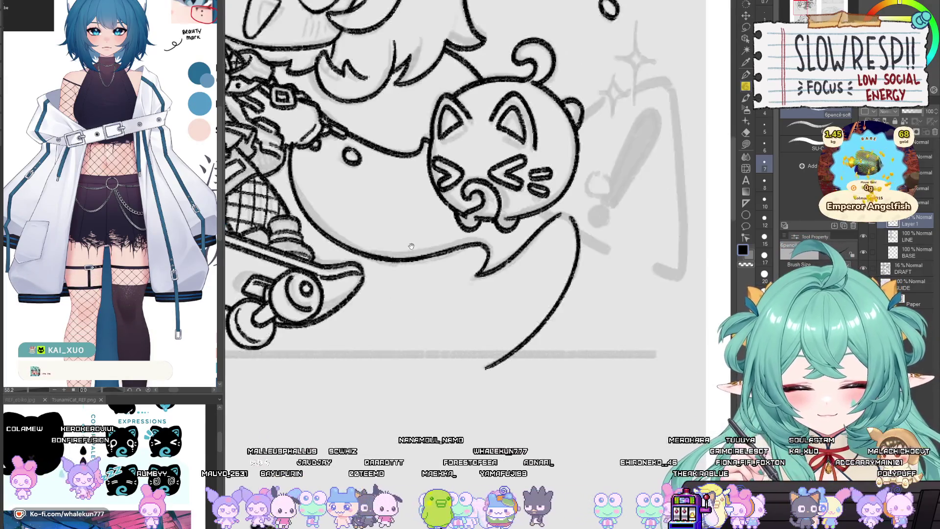
scroll(498, 341, "up", 5)
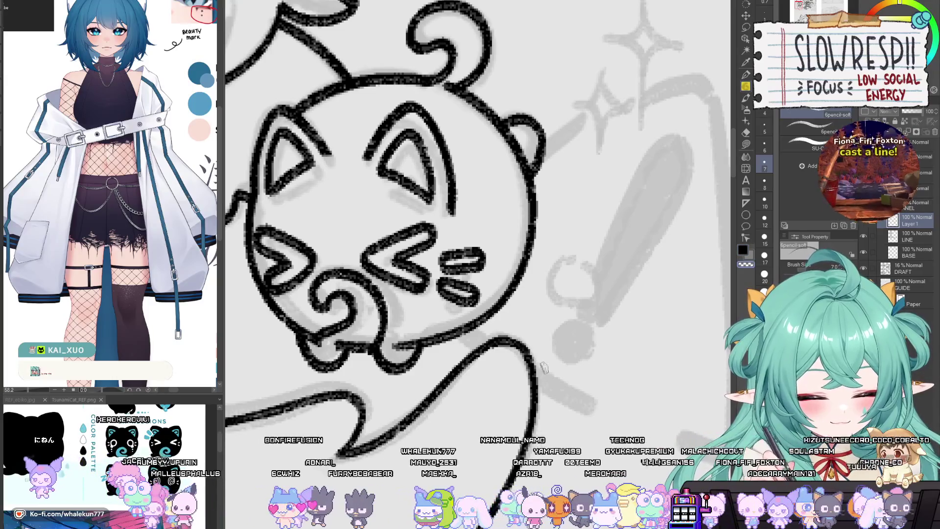
key("h")
scroll(543, 367, "down", 5)
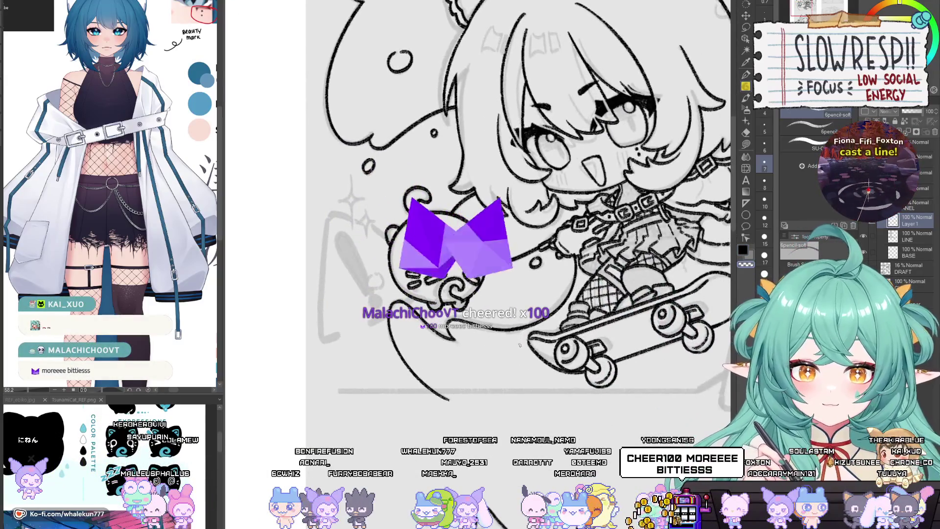
left_click_drag(520, 345, 520, 376)
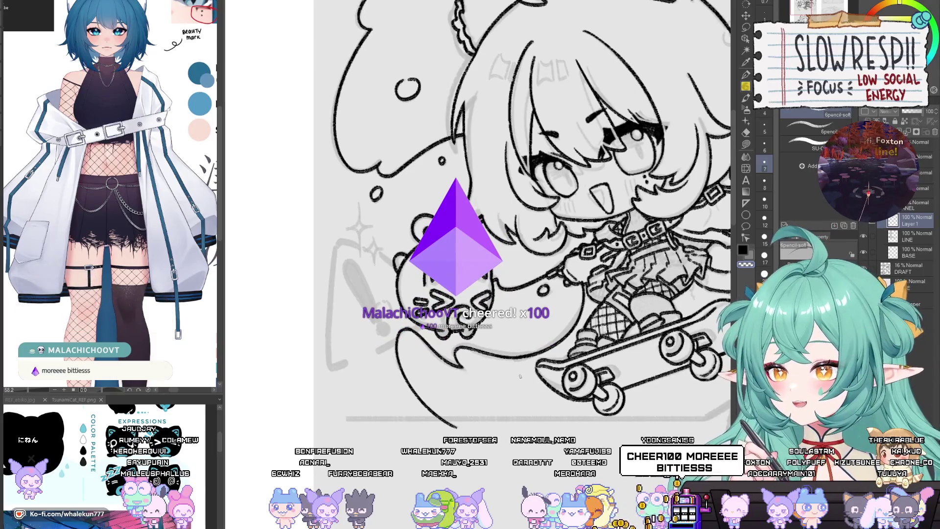
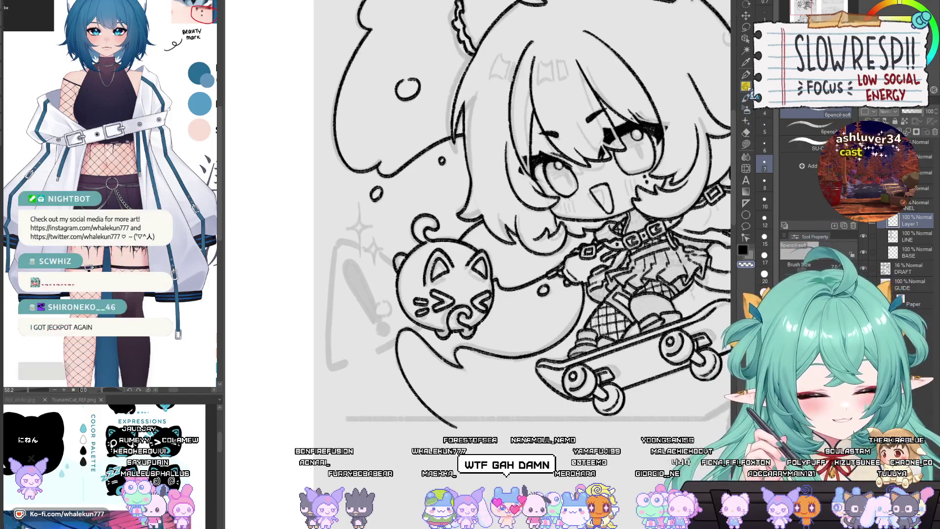
Ink a stroke extending the big circular arc downward around the girl, checking it in a mirrored view.
left_click_drag(570, 247, 580, 269)
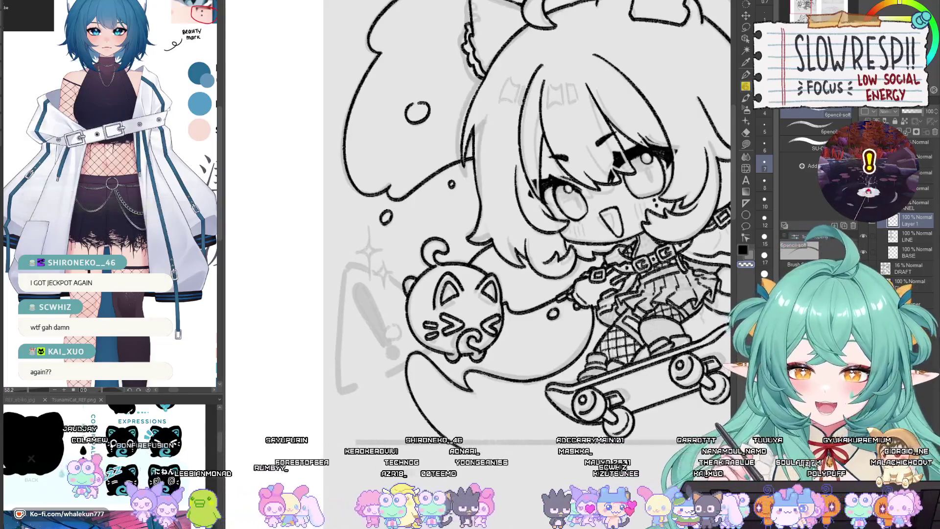
left_click_drag(563, 390, 539, 297)
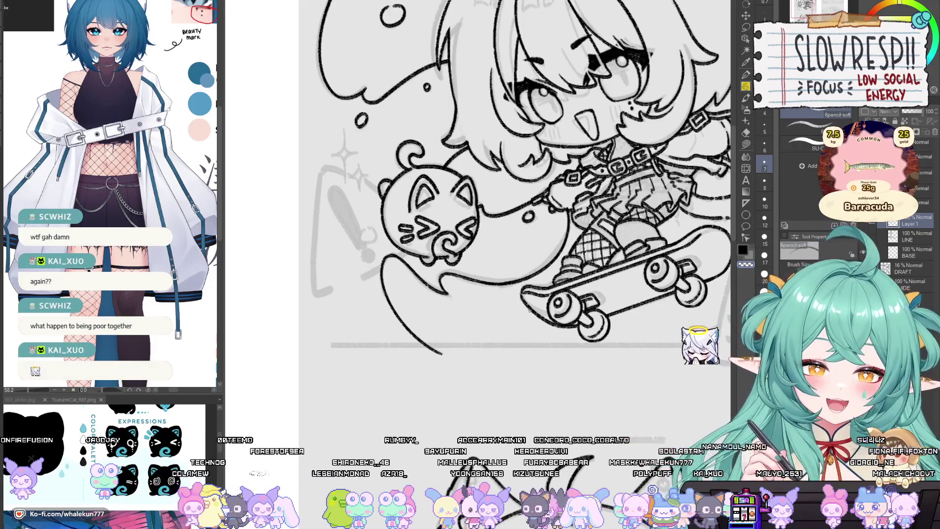
left_click_drag(530, 311, 541, 331)
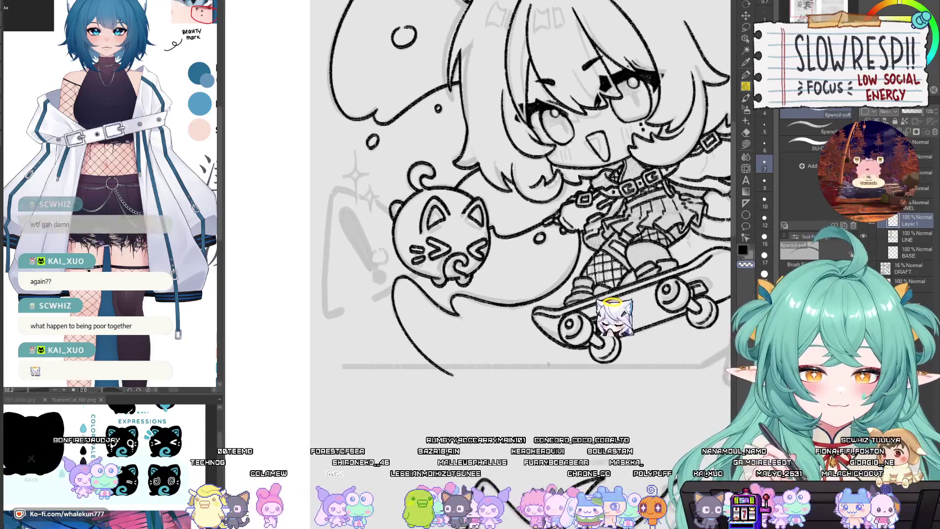
mouse_move(546, 365)
left_mouse_down()
mouse_move(550, 328)
mouse_move(557, 337)
left_mouse_up()
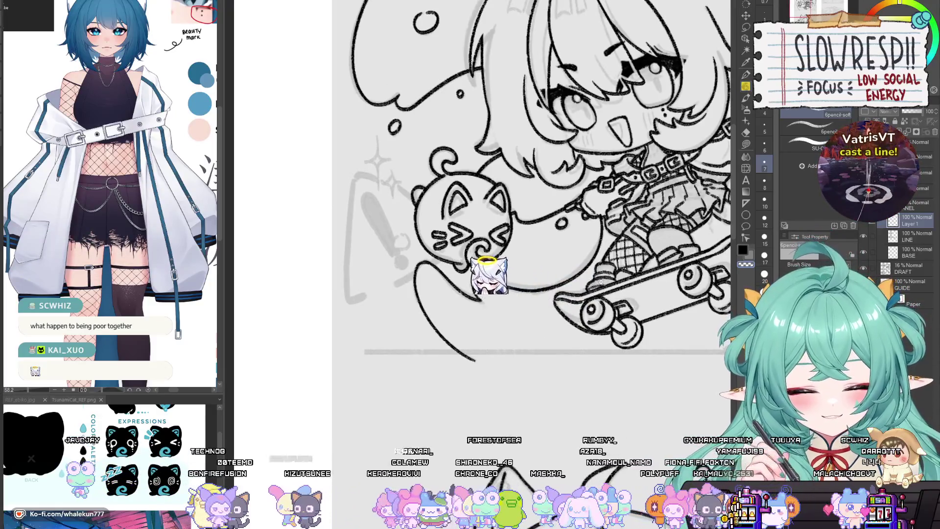
scroll(411, 253, "down", 5)
key("h")
scroll(412, 253, "up", 5)
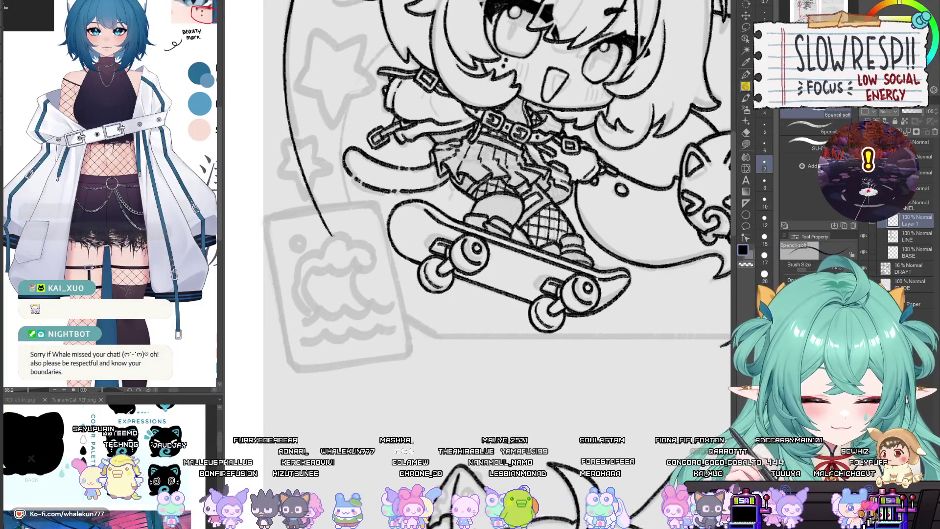
left_click_drag(334, 240, 450, 343)
scroll(490, 220, "down", 3)
key("h")
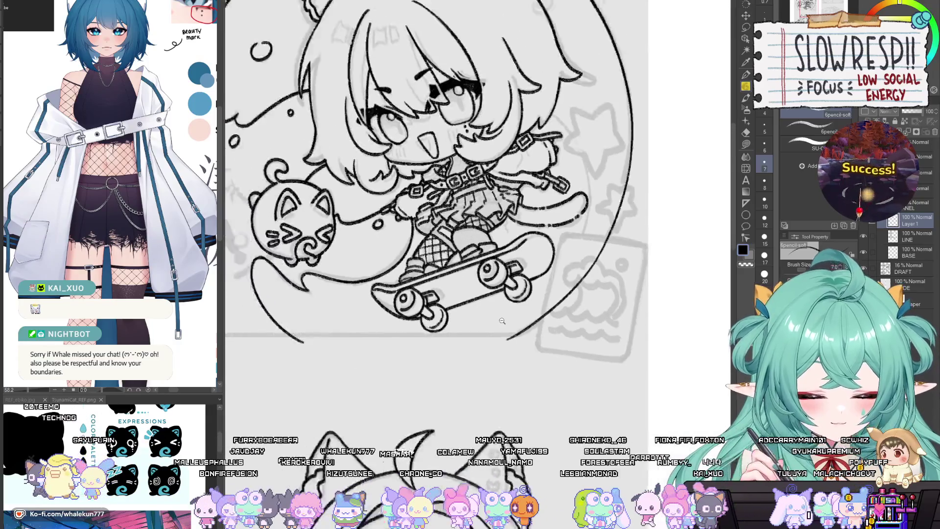
scroll(490, 220, "down", 2)
Lay a horizontal linear ruler below the skateboard and trace a straight pencil border line along it.
key("u")
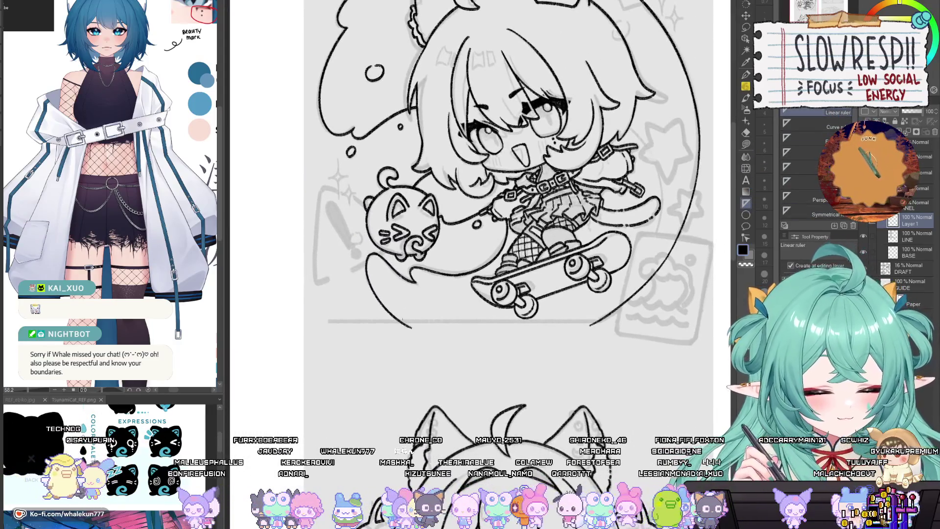
left_click_drag(410, 321, 595, 320)
key("p")
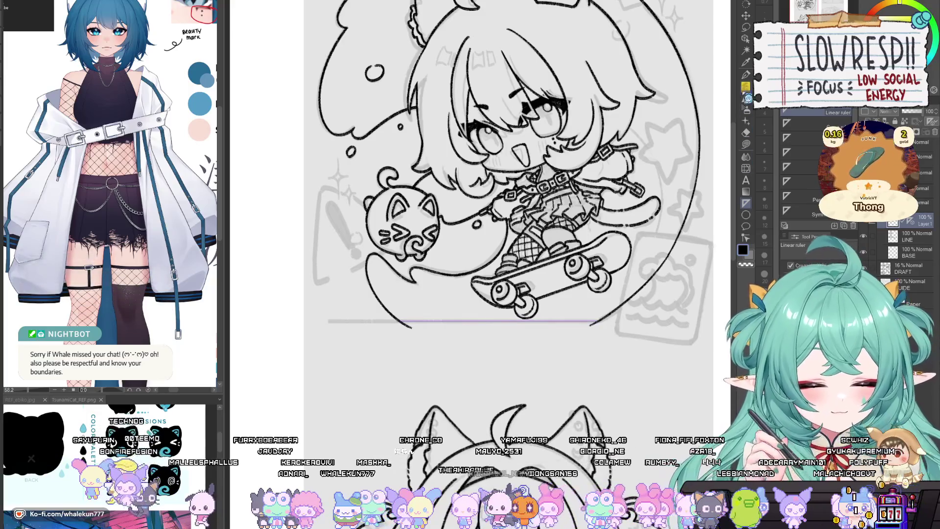
scroll(468, 319, "up", 1)
scroll(470, 317, "up", 1)
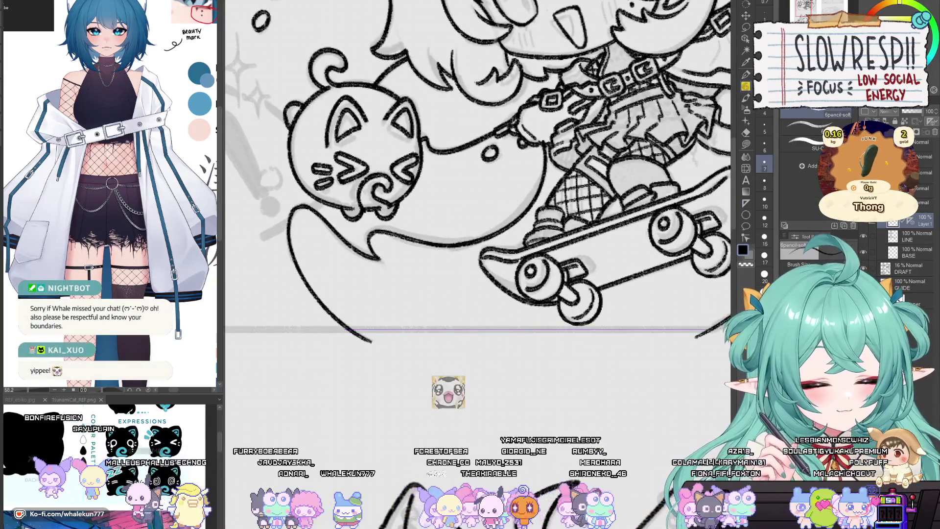
mouse_move(348, 330)
left_mouse_down()
mouse_move(697, 341)
mouse_move(563, 332)
left_mouse_up()
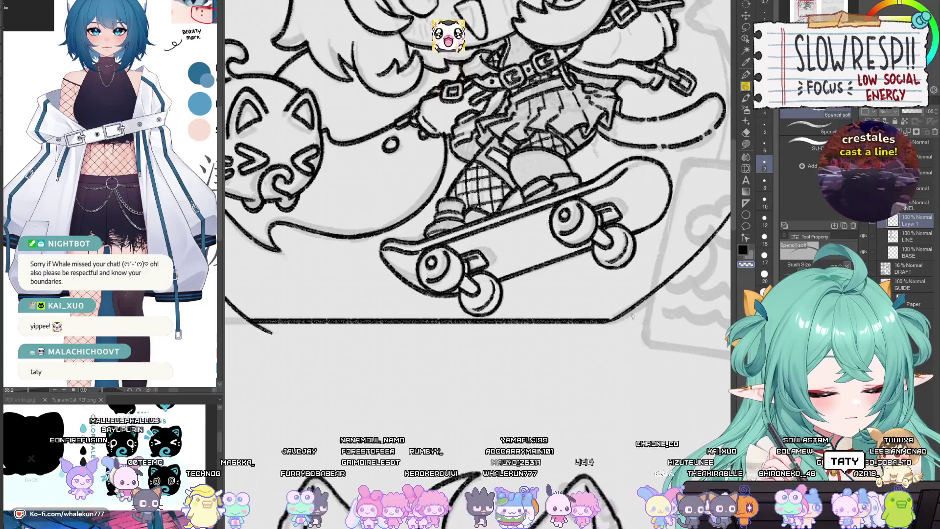
key("h")
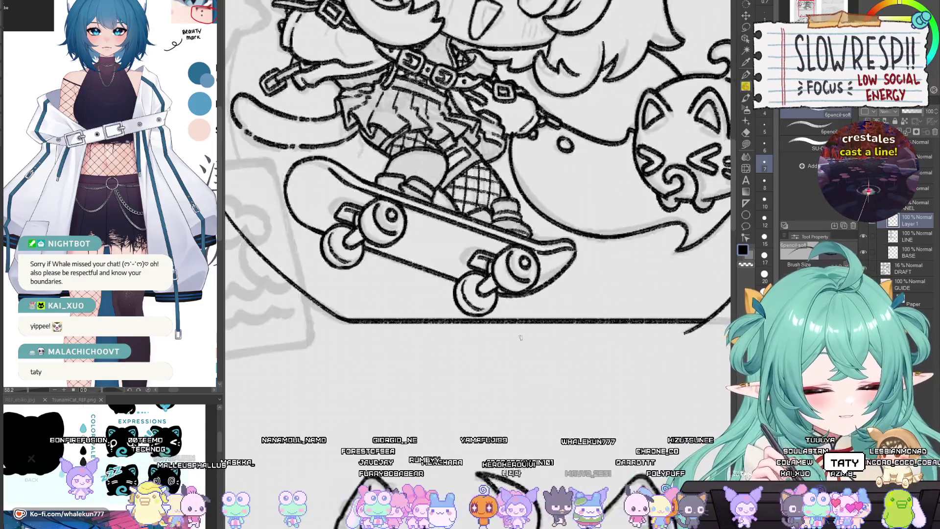
left_click_drag(720, 357, 599, 351)
Erase the bottom border past the ghost's tail with the Hard eraser, flipping the view to check.
key("e")
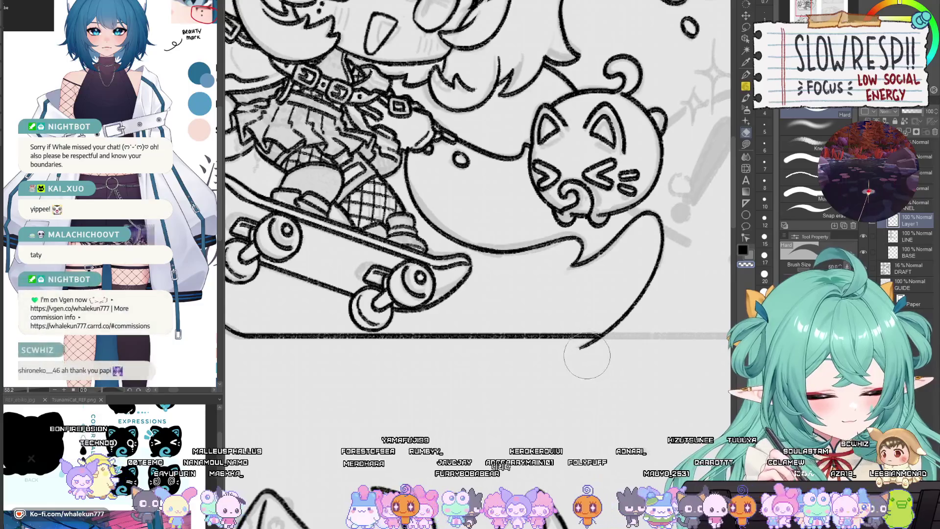
mouse_move(505, 365)
left_mouse_down()
mouse_move(495, 387)
mouse_move(563, 367)
left_mouse_up()
key("h")
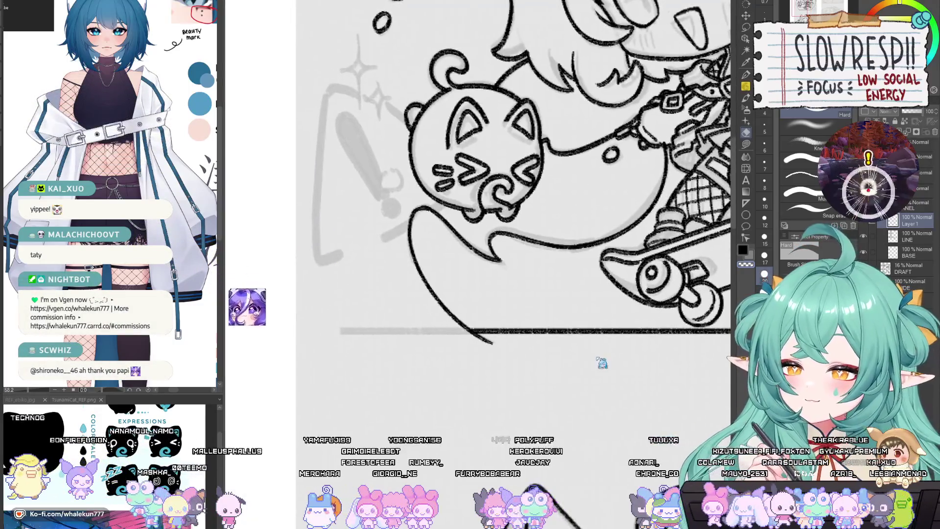
mouse_move(499, 356)
left_mouse_down()
mouse_move(587, 365)
mouse_move(594, 336)
mouse_move(602, 346)
left_mouse_up()
key("h")
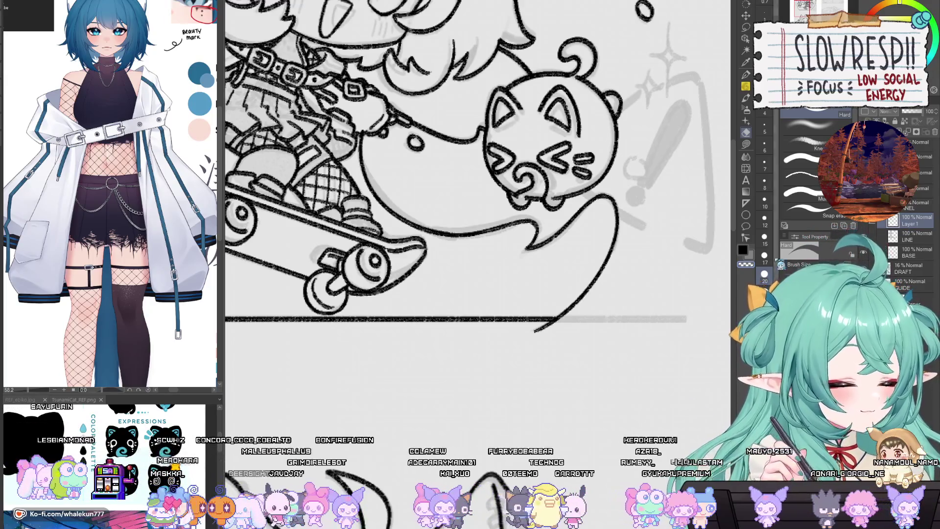
left_click_drag(524, 336, 573, 334)
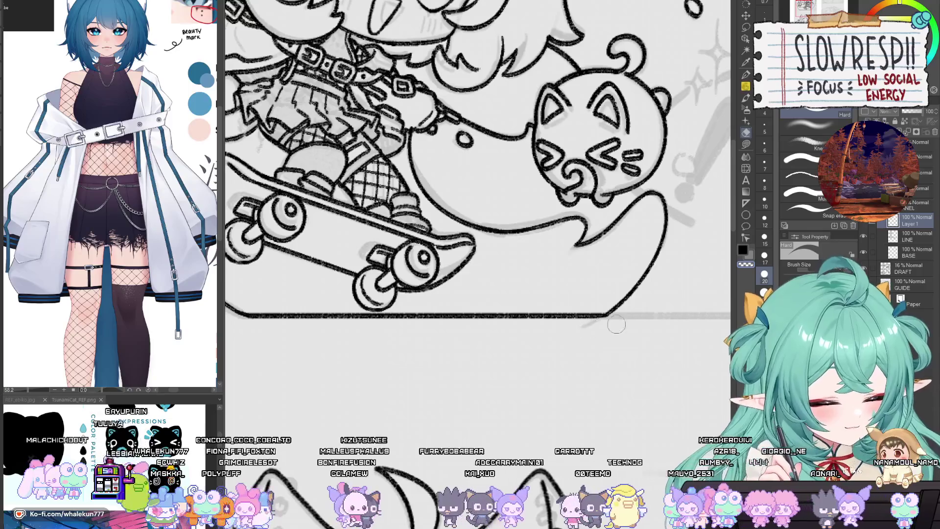
key("h")
scroll(370, 322, "up", 3)
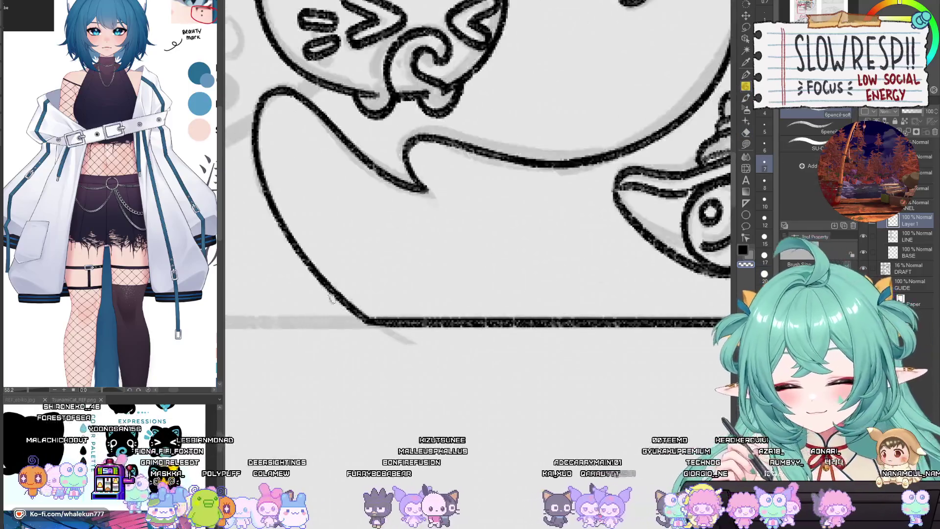
scroll(392, 291, "down", 5)
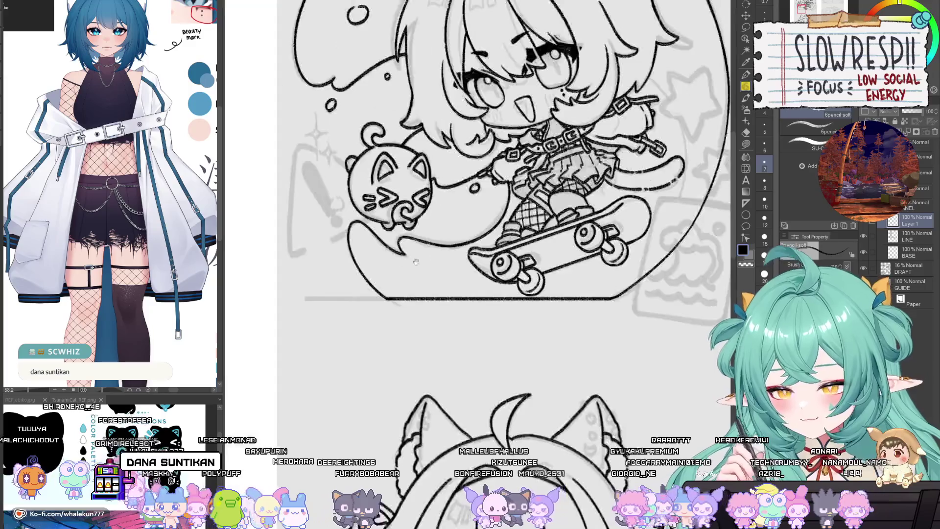
scroll(546, 333, "down", 5)
scroll(546, 334, "up", 4)
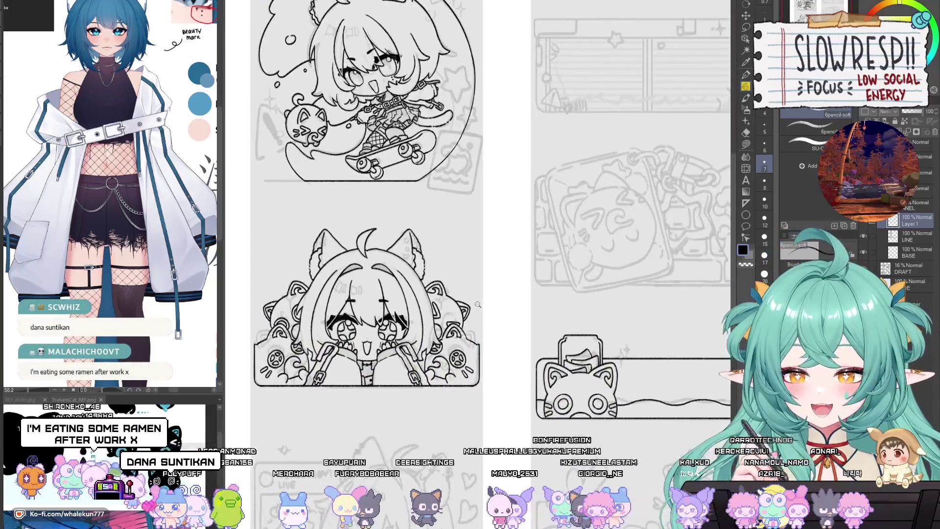
scroll(546, 333, "up", 2)
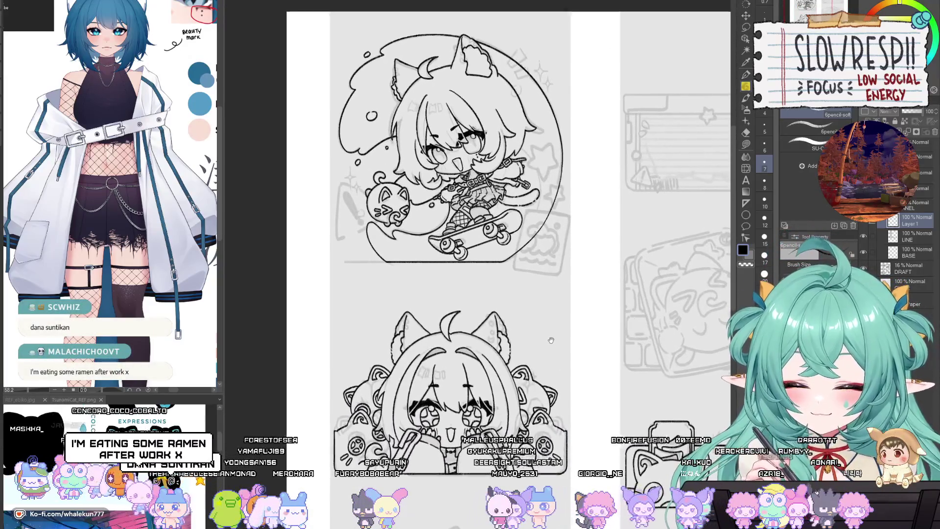
key("ctrl+Tab")
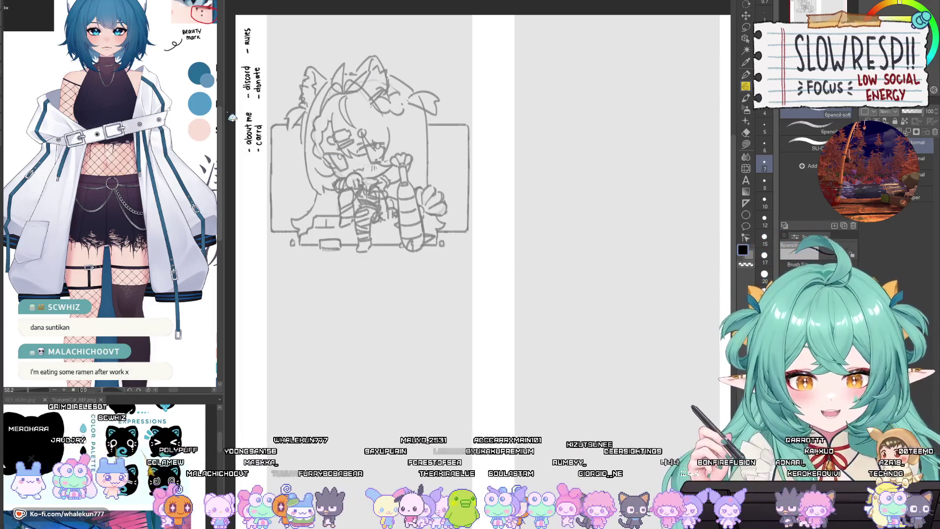
key("ctrl+Tab")
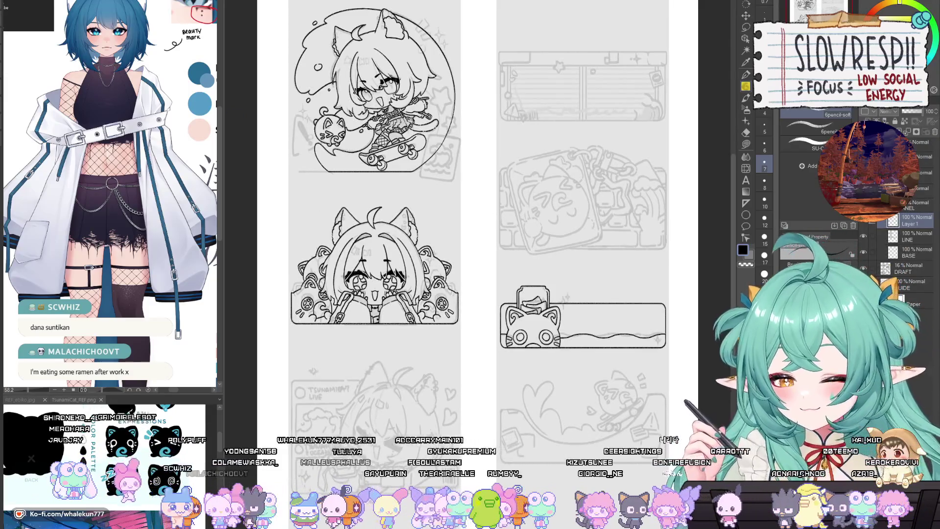
key("ctrl+Tab")
key("ctrl+shift+Tab")
scroll(343, 98, "up", 3)
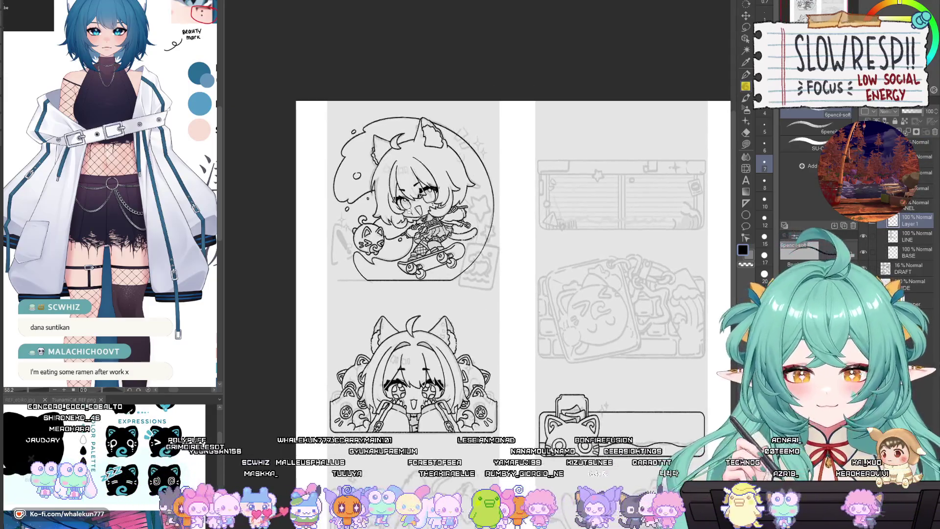
scroll(483, 290, "down", 5)
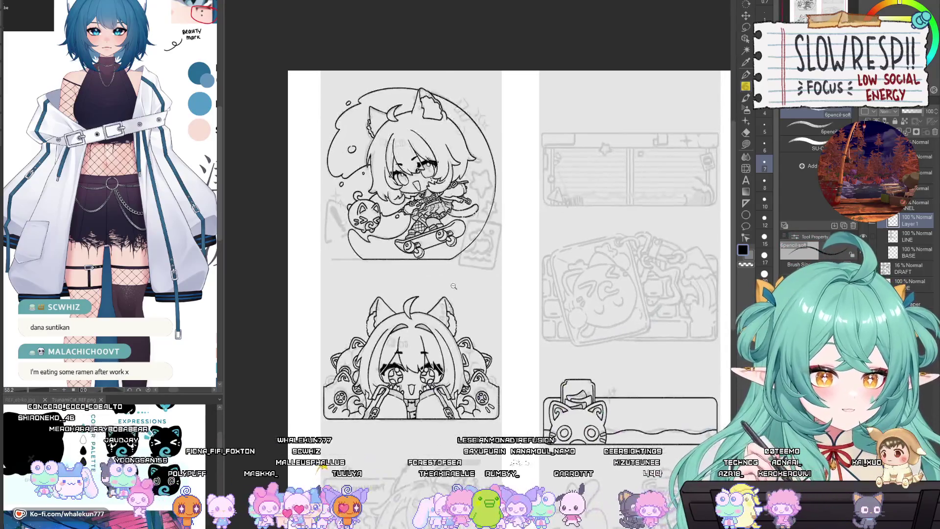
scroll(484, 290, "up", 2)
left_click(870, 225)
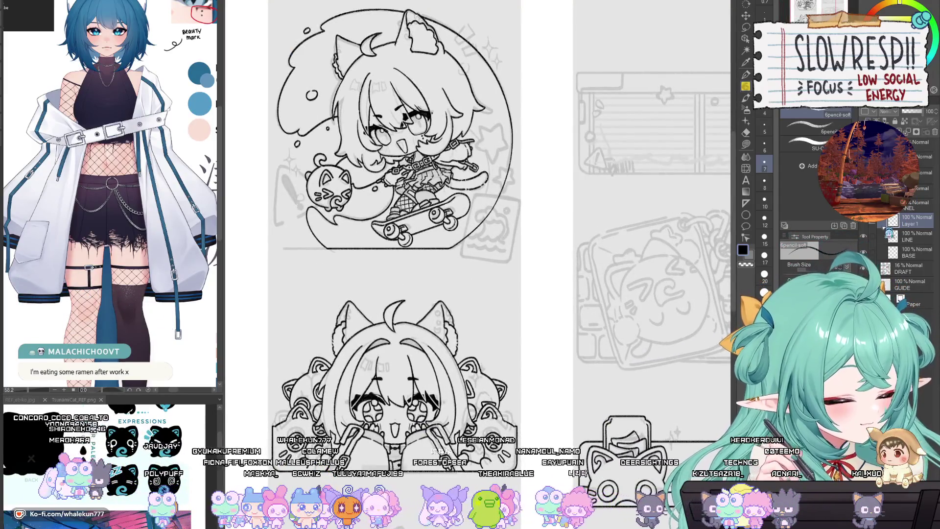
key("ctrl+z")
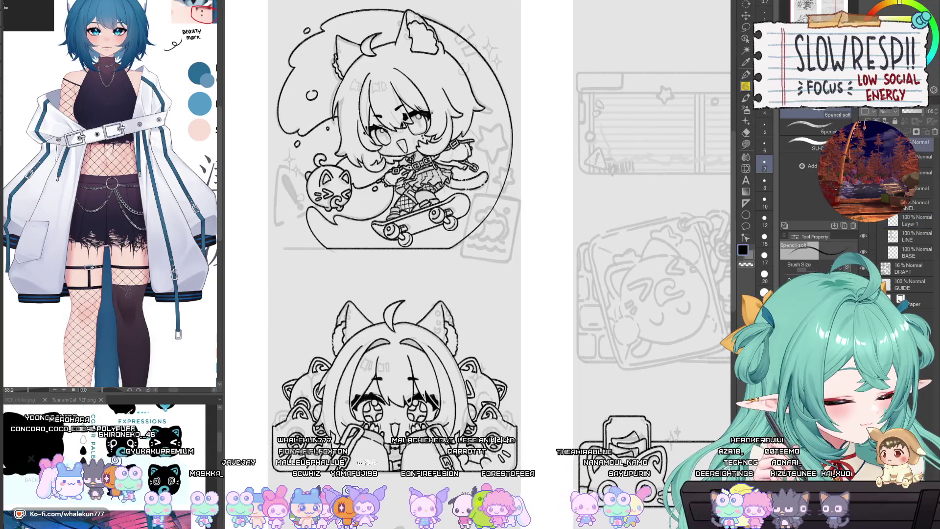
left_click(934, 132)
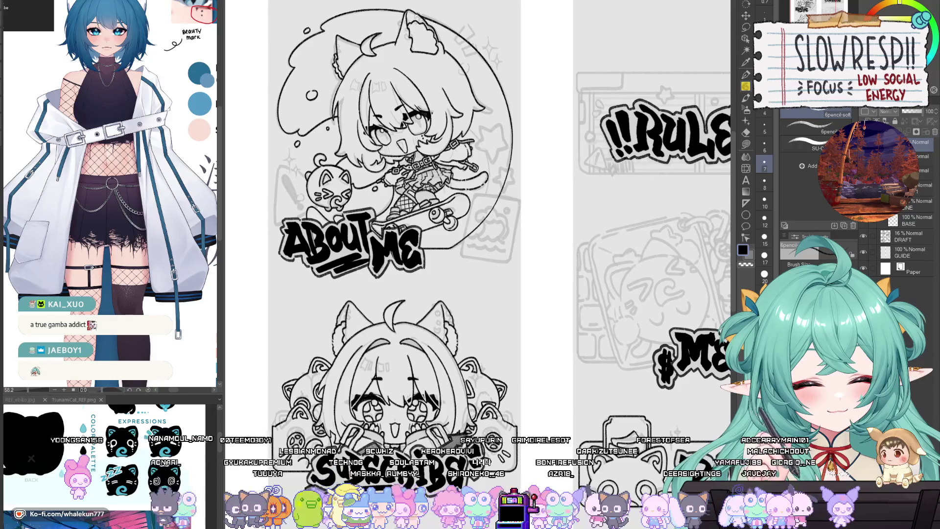
Create a new raster layer above LINE and frame the view on the chibi and cat-ghost.
key("ctrl+shift+n")
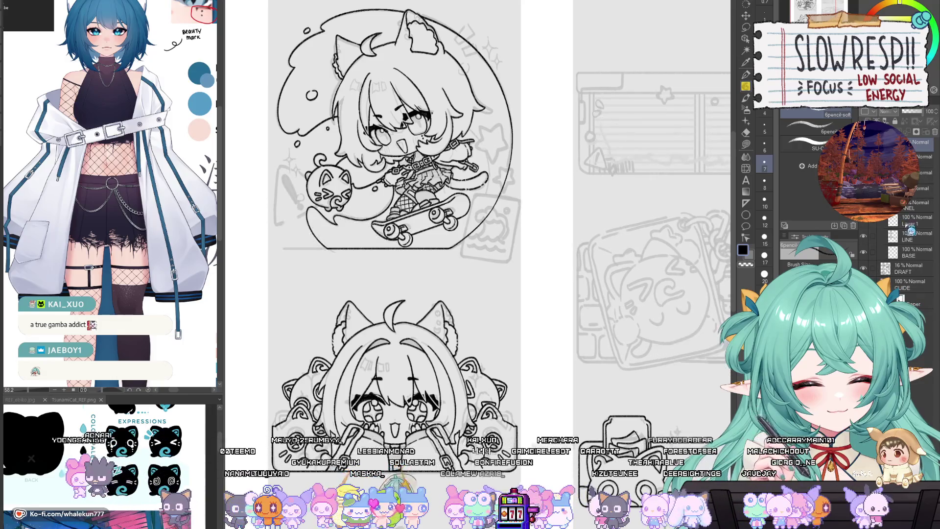
scroll(553, 317, "up", 3)
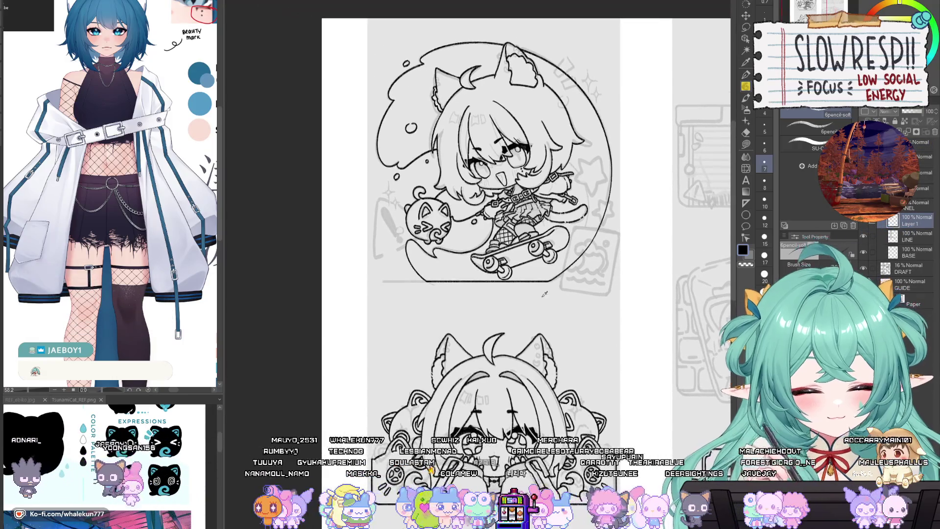
left_click_drag(582, 324, 584, 393)
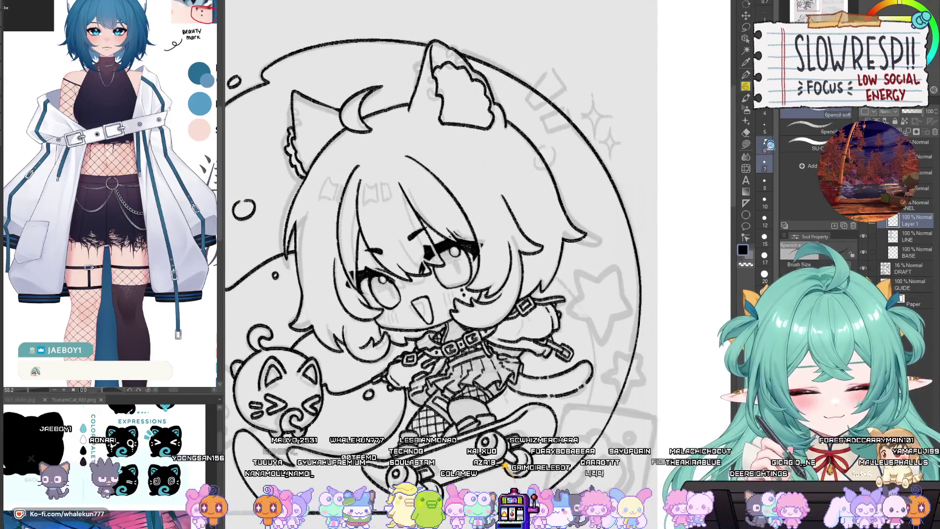
mouse_move(441, 294)
left_mouse_down()
mouse_move(493, 230)
mouse_move(647, 205)
left_mouse_up()
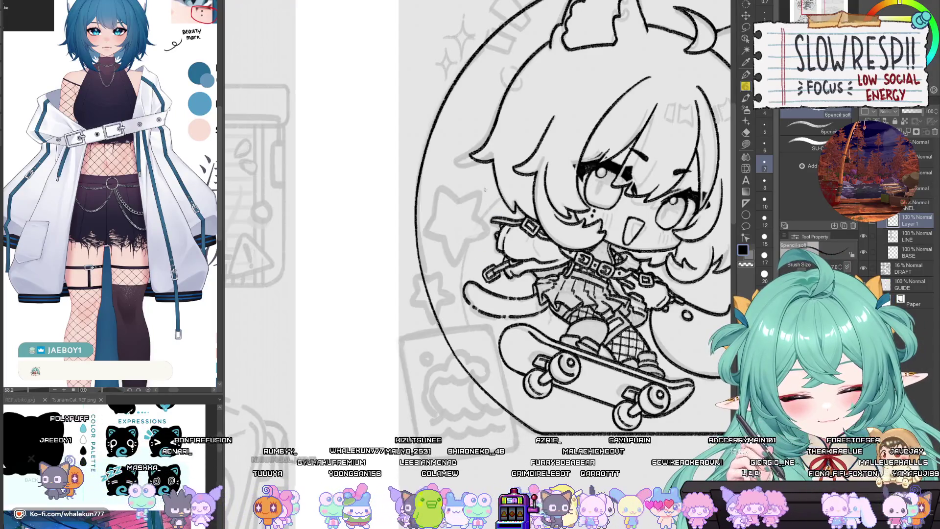
left_click_drag(497, 217, 560, 247)
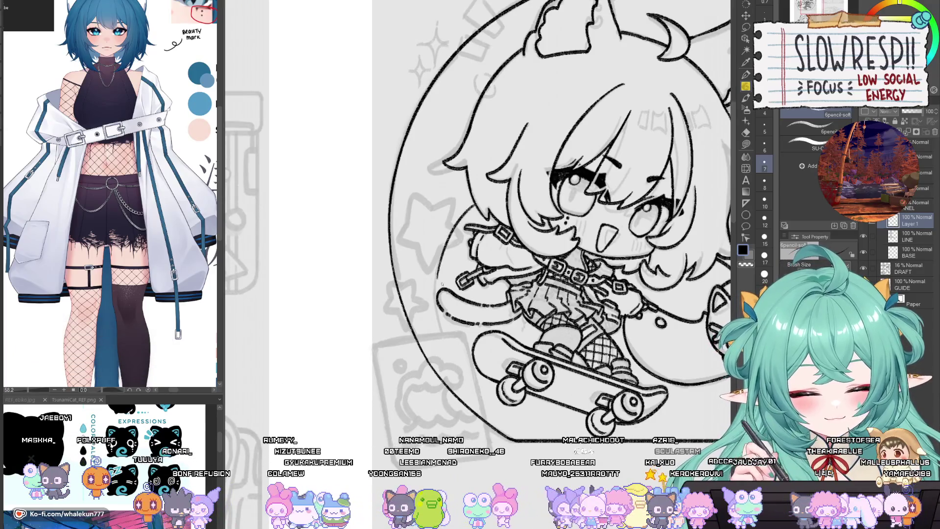
mouse_move(487, 250)
left_mouse_down()
mouse_move(490, 257)
mouse_move(391, 260)
mouse_move(483, 281)
mouse_move(548, 324)
mouse_move(515, 357)
left_mouse_up()
left_click_drag(557, 385, 544, 402)
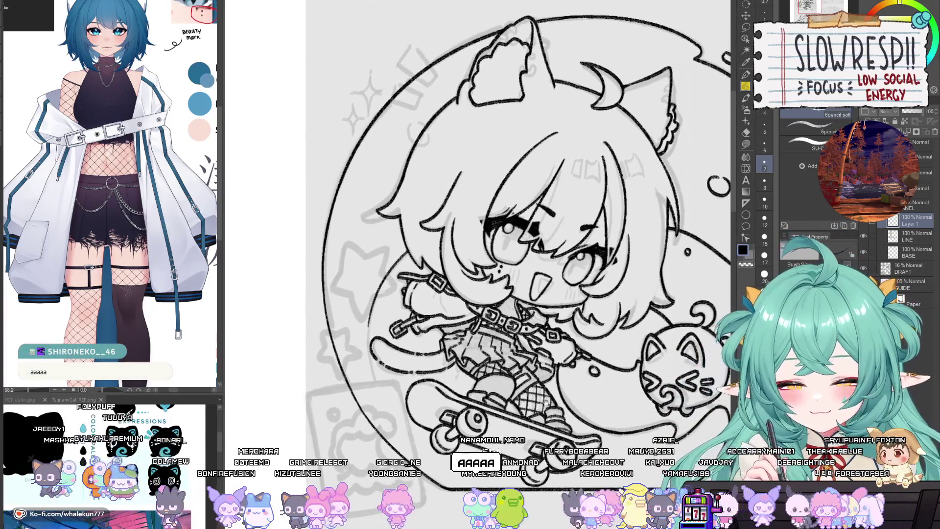